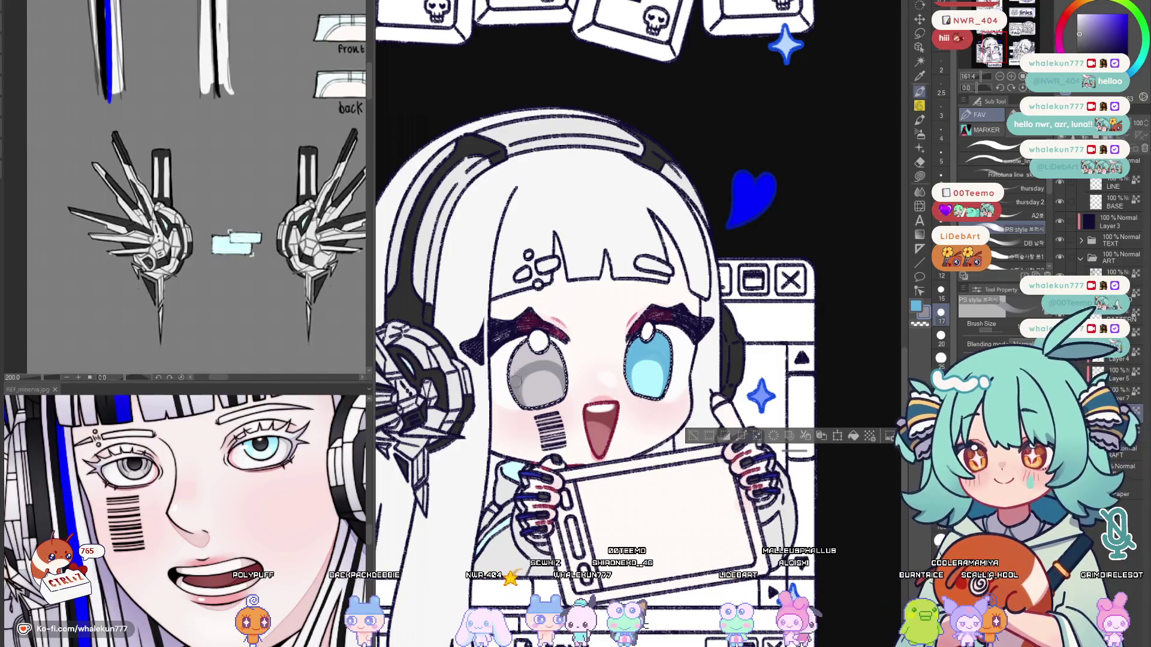
Sample the light grey from the chibi's eye and pan over to the subscribe-panel chibi, mirroring the view.
alt+click(547, 384)
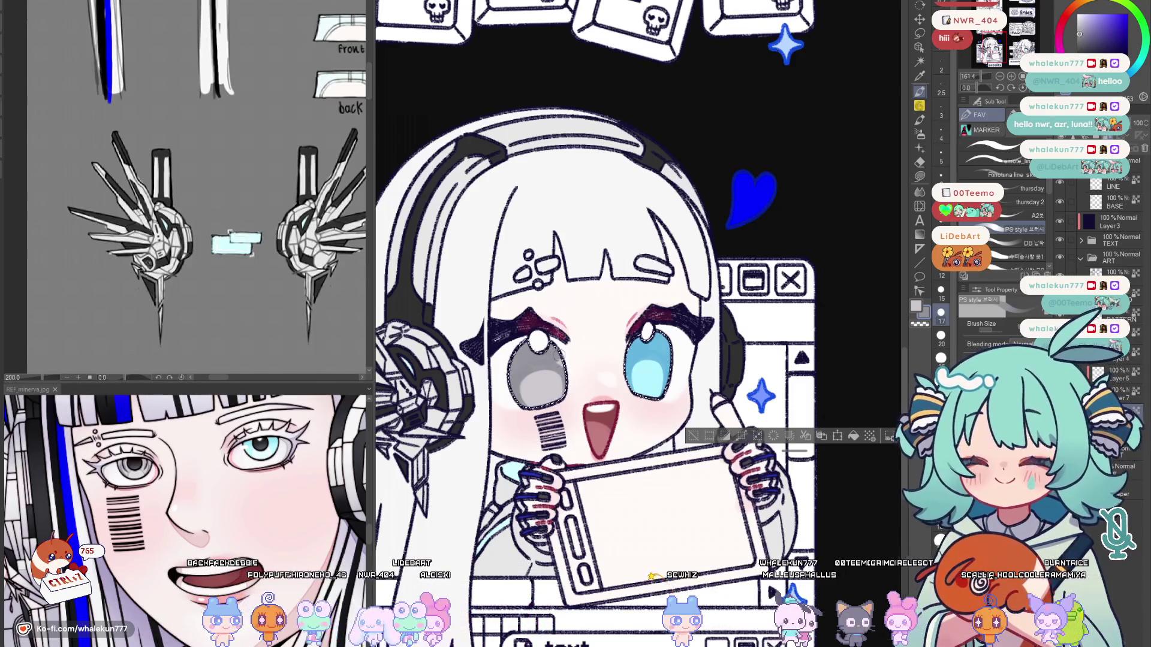
mouse_move(965, 338)
mouse_down()
mouse_move(741, 302)
mouse_move(383, 319)
mouse_up()
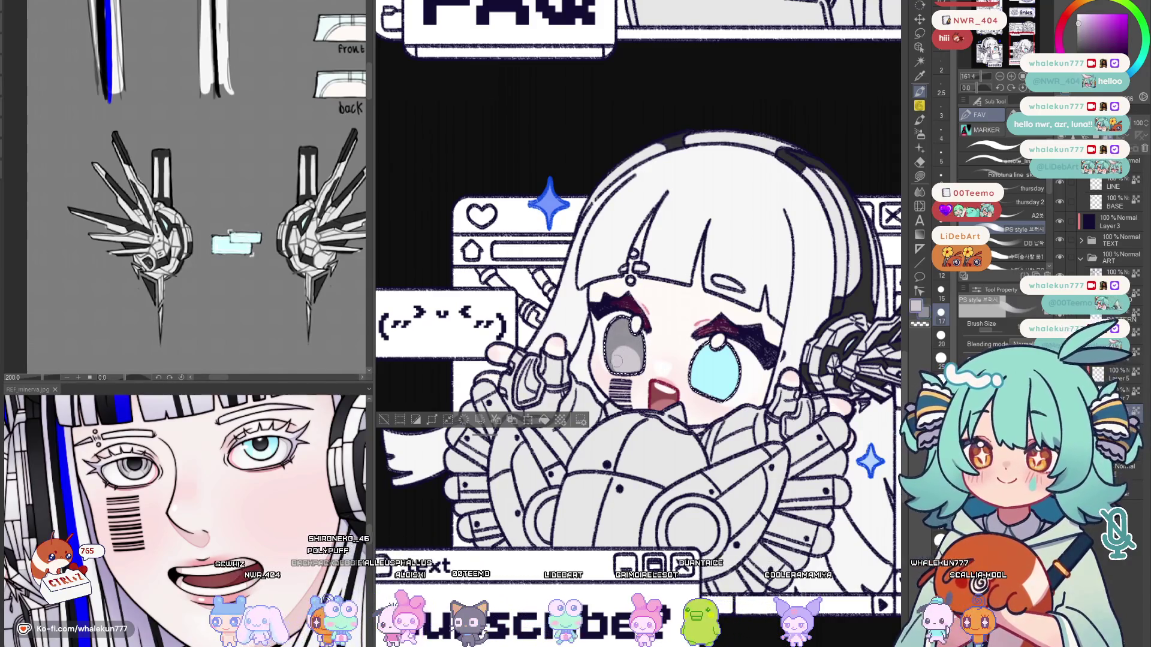
key(h)
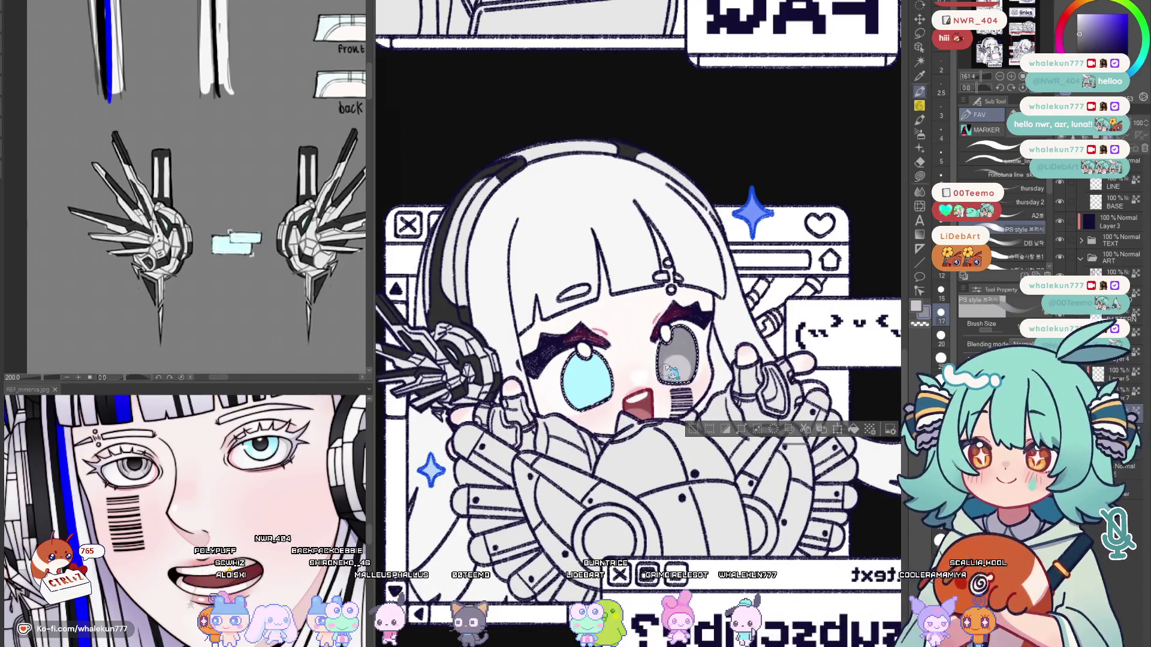
scroll(638, 324, down, 1)
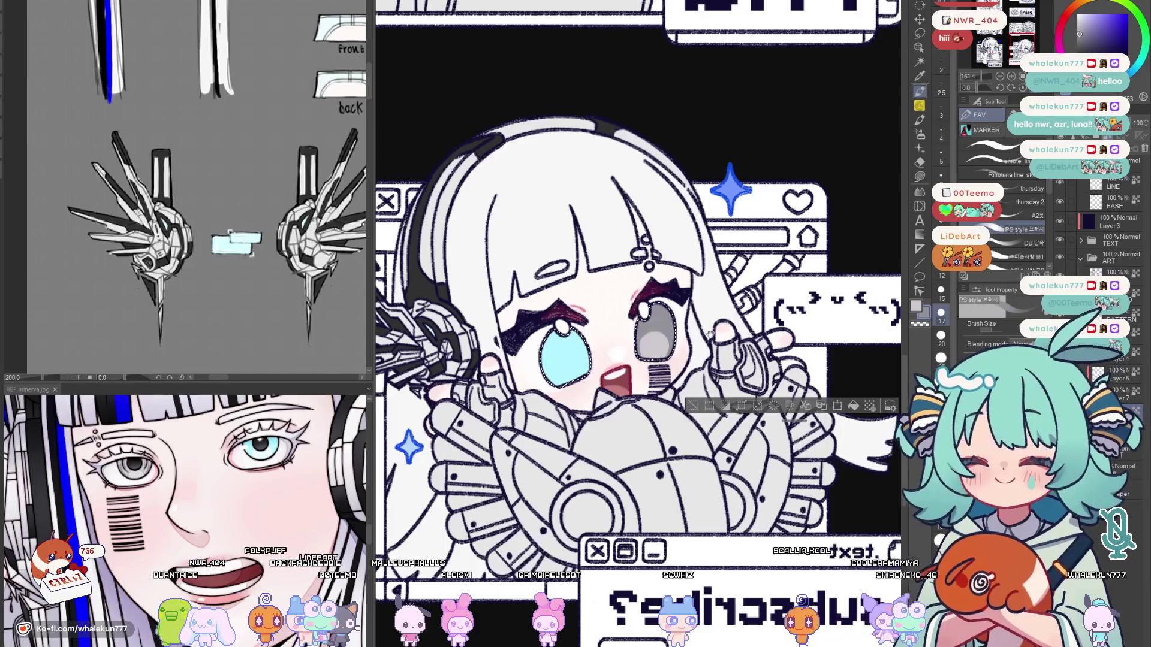
Check the subscribe chibi mirrored, unflip, pan to the FAQ and subscribe panels and flip again.
drag(716, 331, 749, 318)
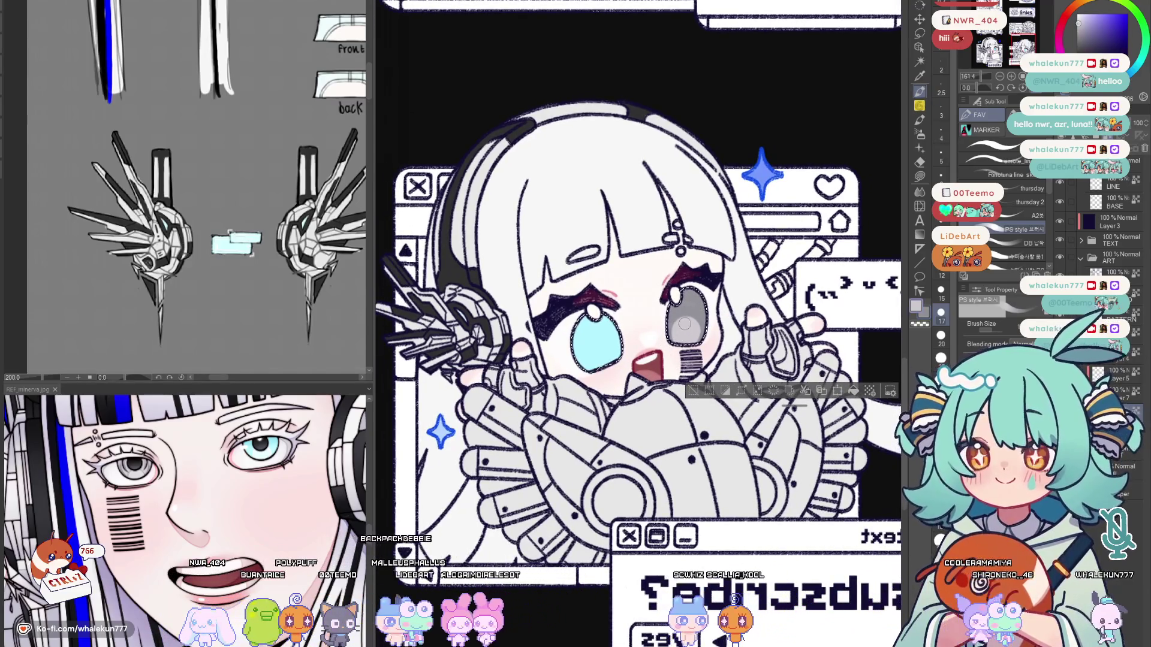
scroll(686, 323, down, 2)
scroll(540, 360, down, 2)
scroll(474, 151, down, 2)
key(h)
scroll(474, 152, up, 3)
mouse_move(765, 360)
mouse_down()
mouse_move(539, 278)
mouse_move(359, 279)
mouse_up()
scroll(539, 314, up, 2)
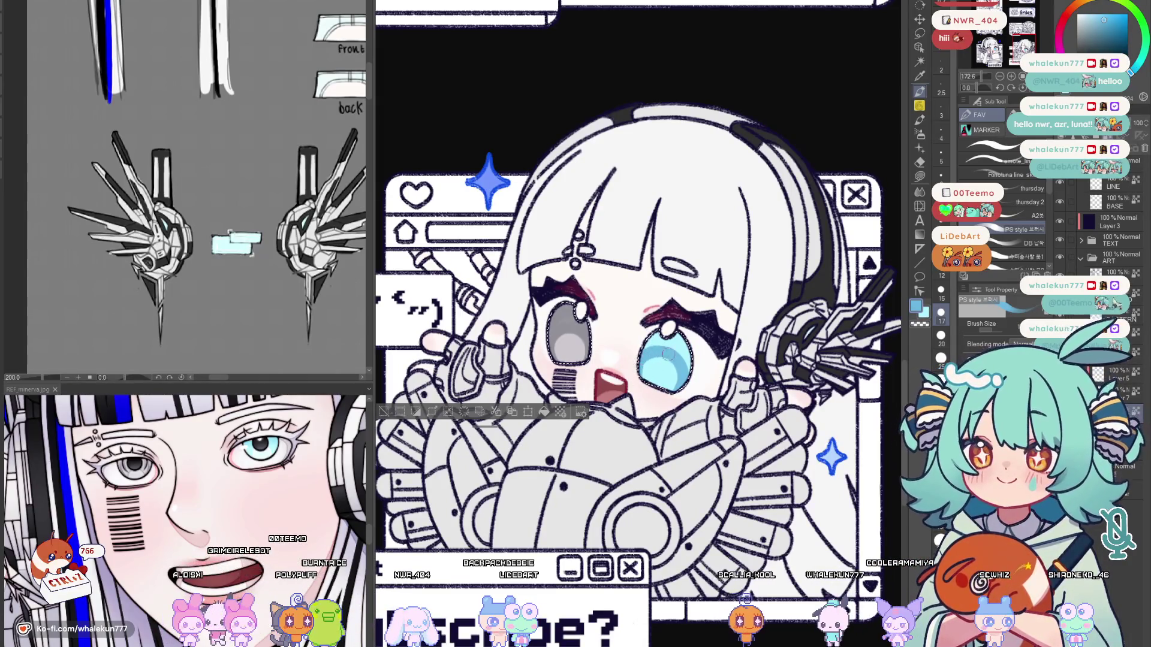
key(h)
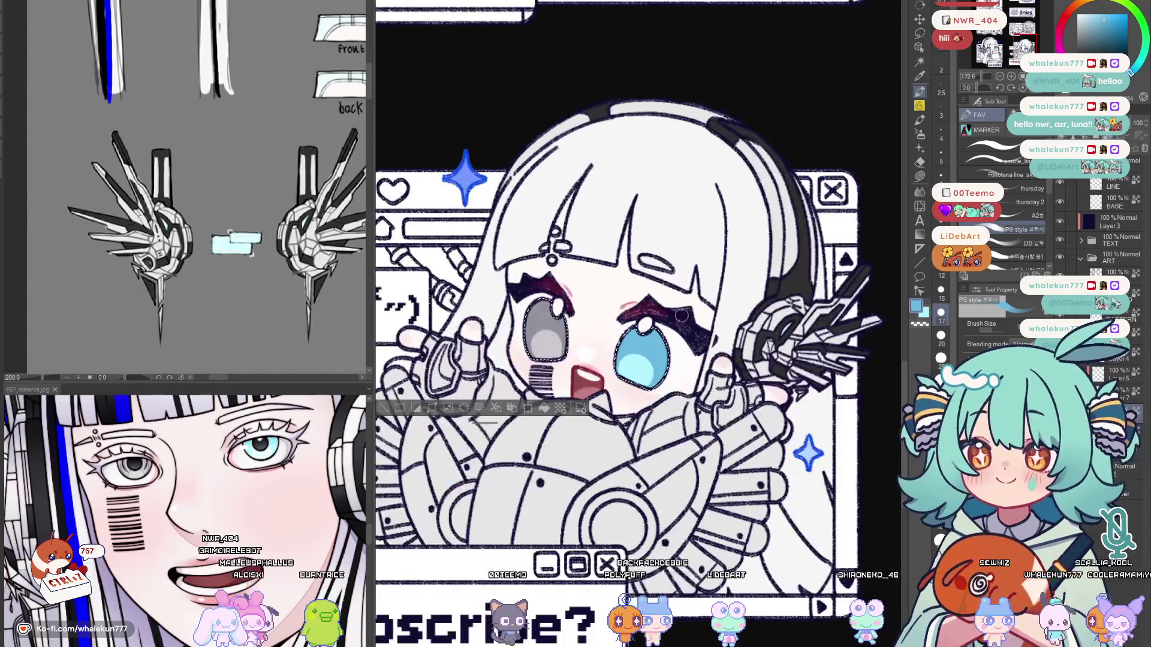
scroll(870, 402, down, 1)
scroll(869, 402, down, 1)
scroll(870, 401, down, 1)
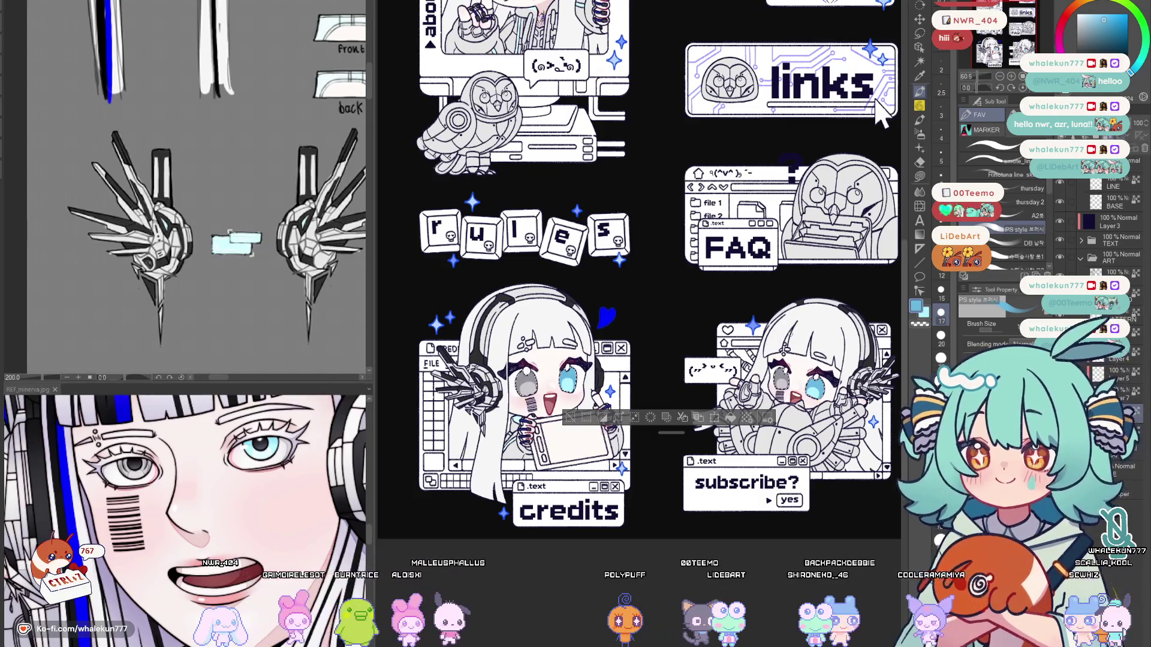
Reset the drawing colour back to black.
key(ctrl+d)
key(x)
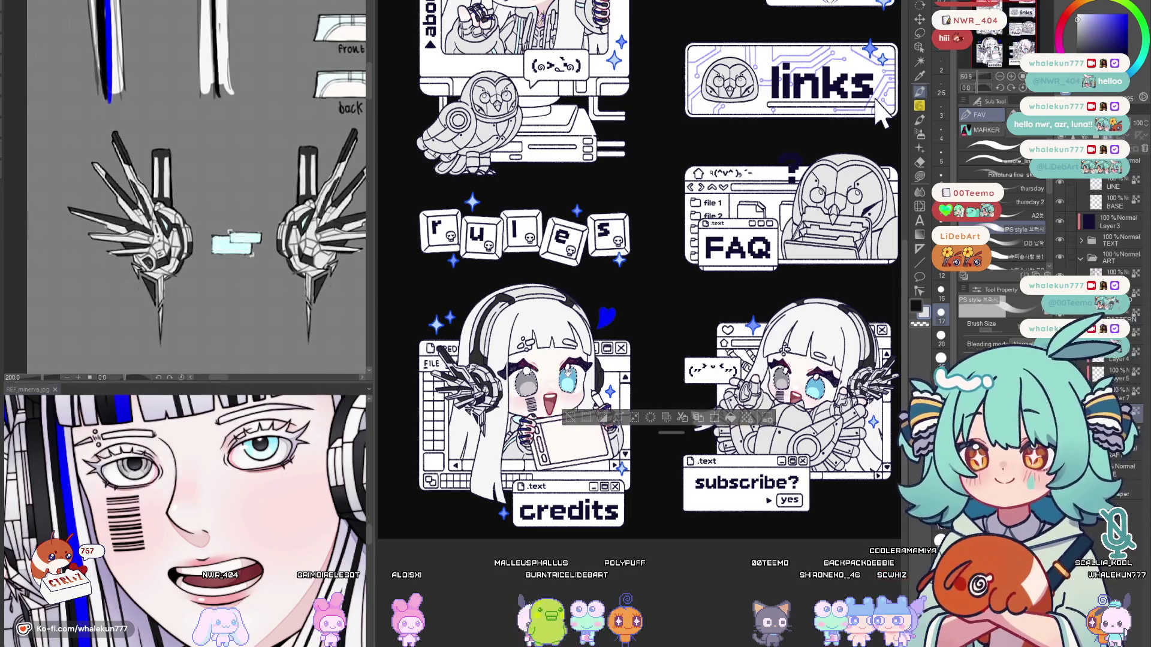
scroll(548, 370, up, 5)
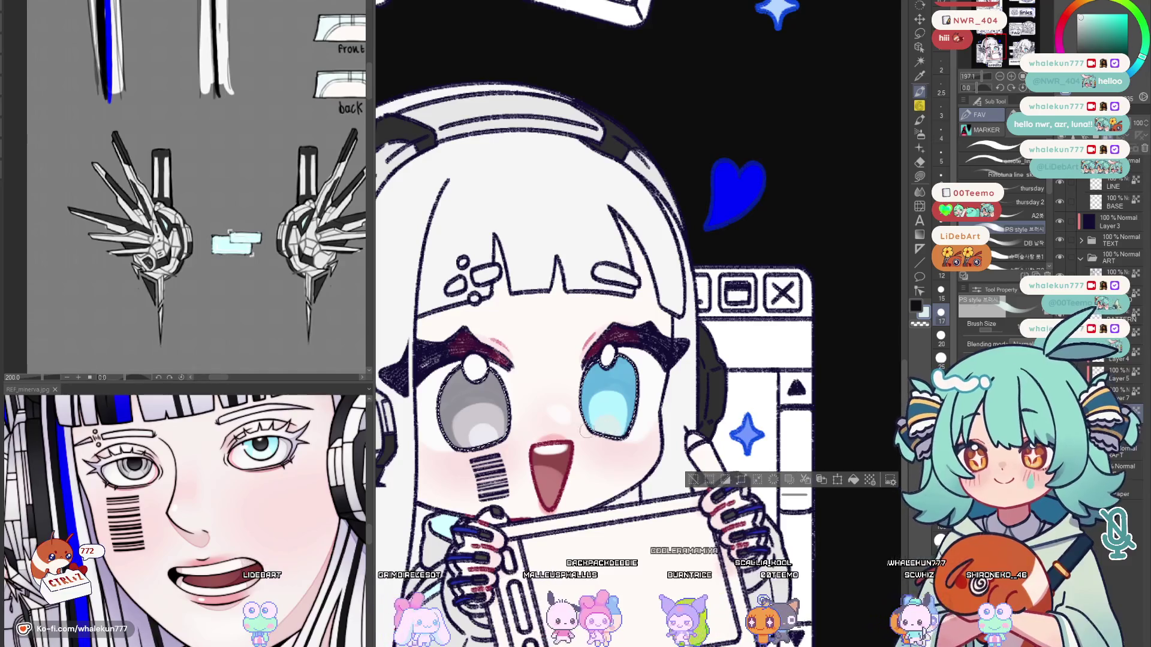
scroll(614, 427, down, 2)
scroll(574, 331, up, 2)
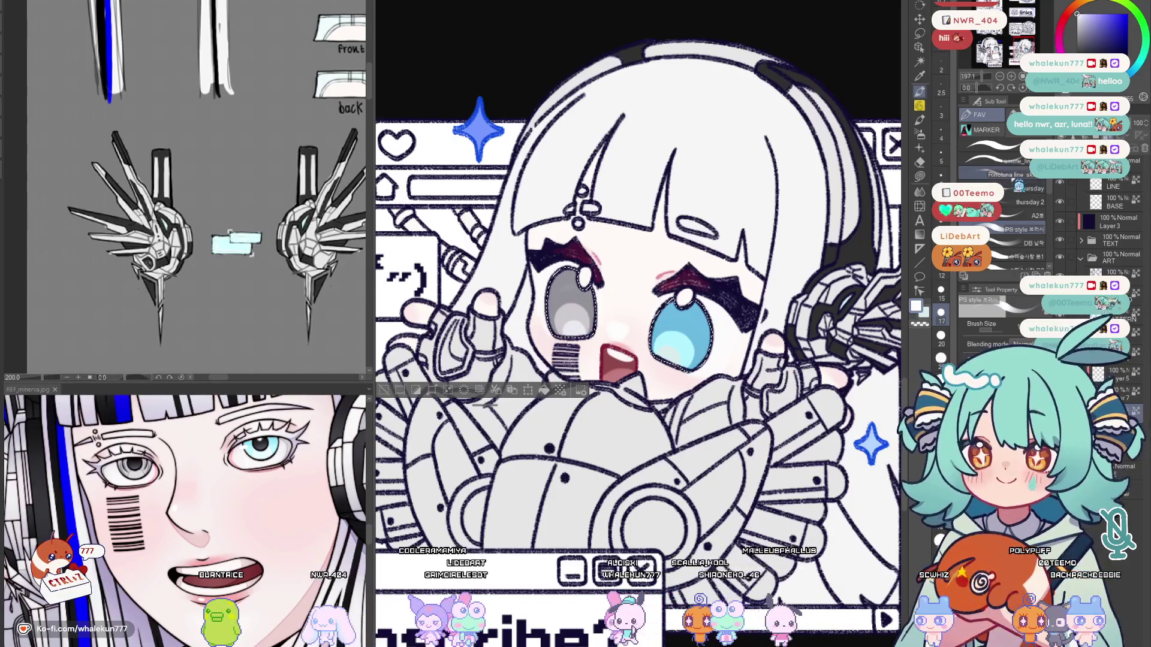
scroll(639, 341, up, 1)
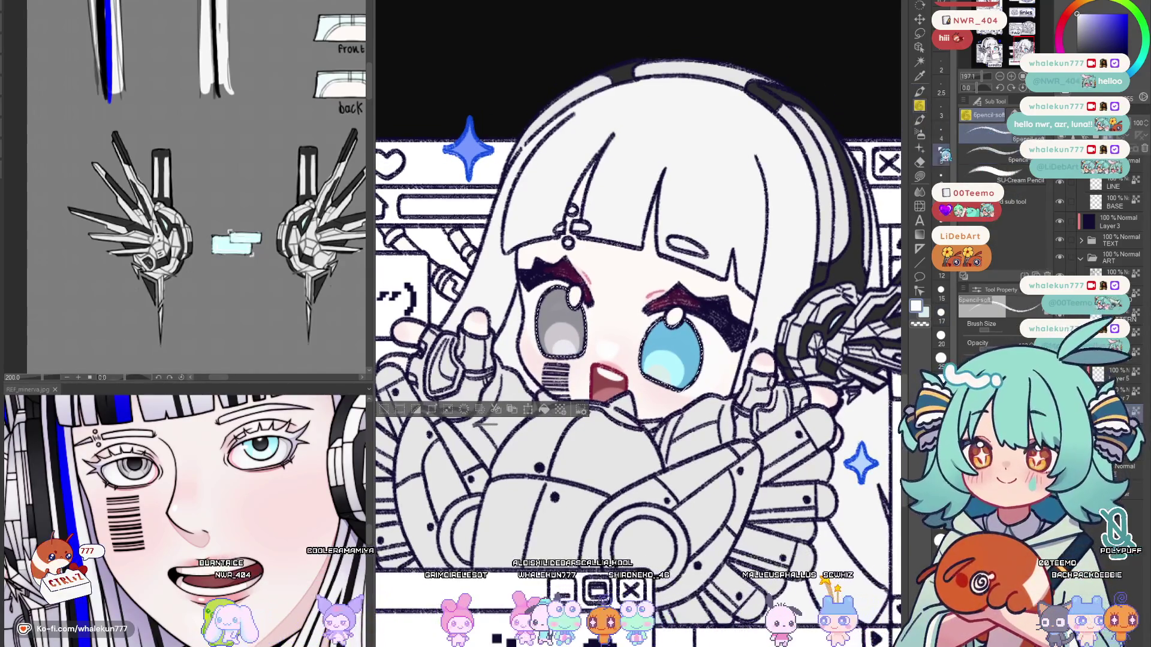
scroll(593, 359, up, 1)
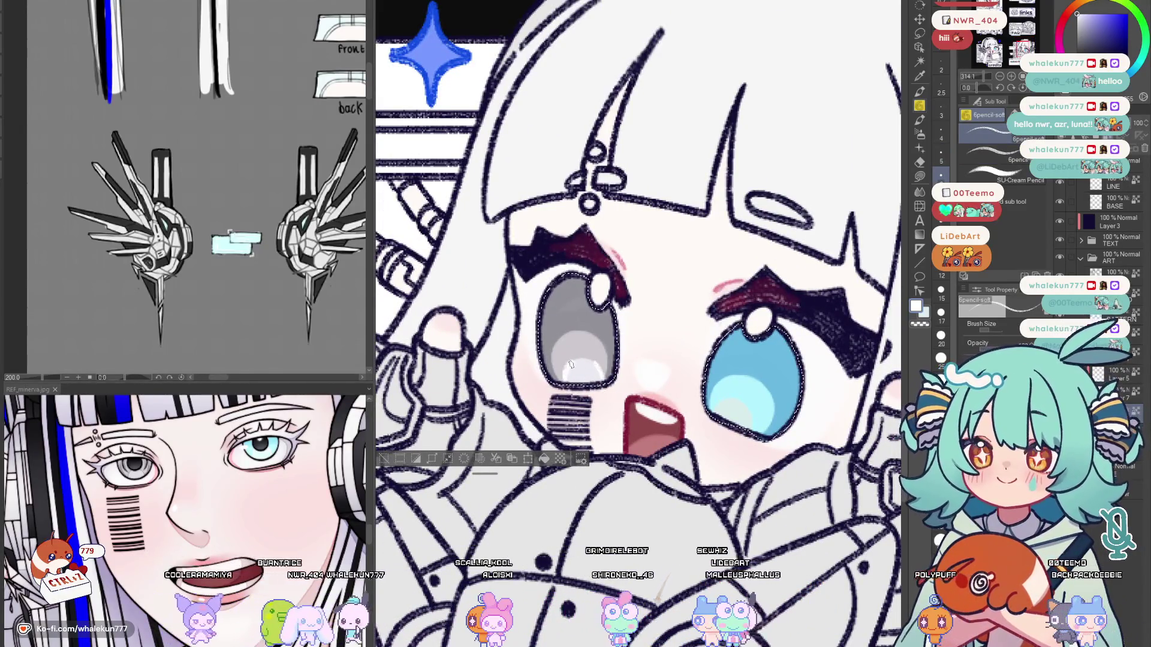
scroll(629, 387, right, 2)
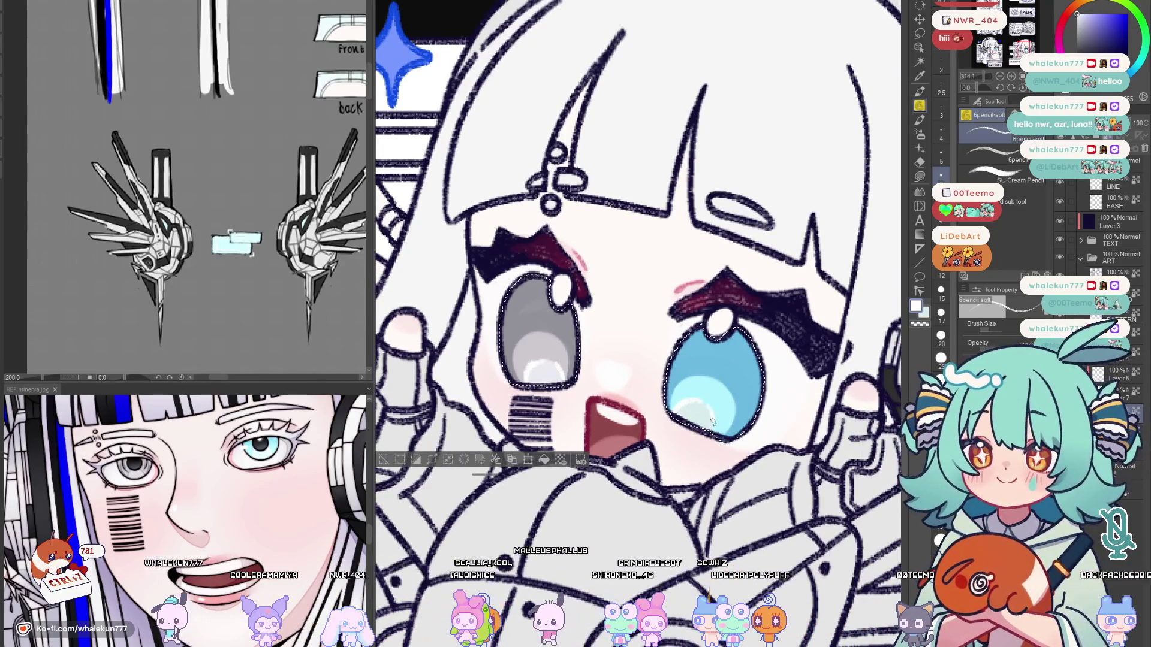
scroll(558, 367, up, 2)
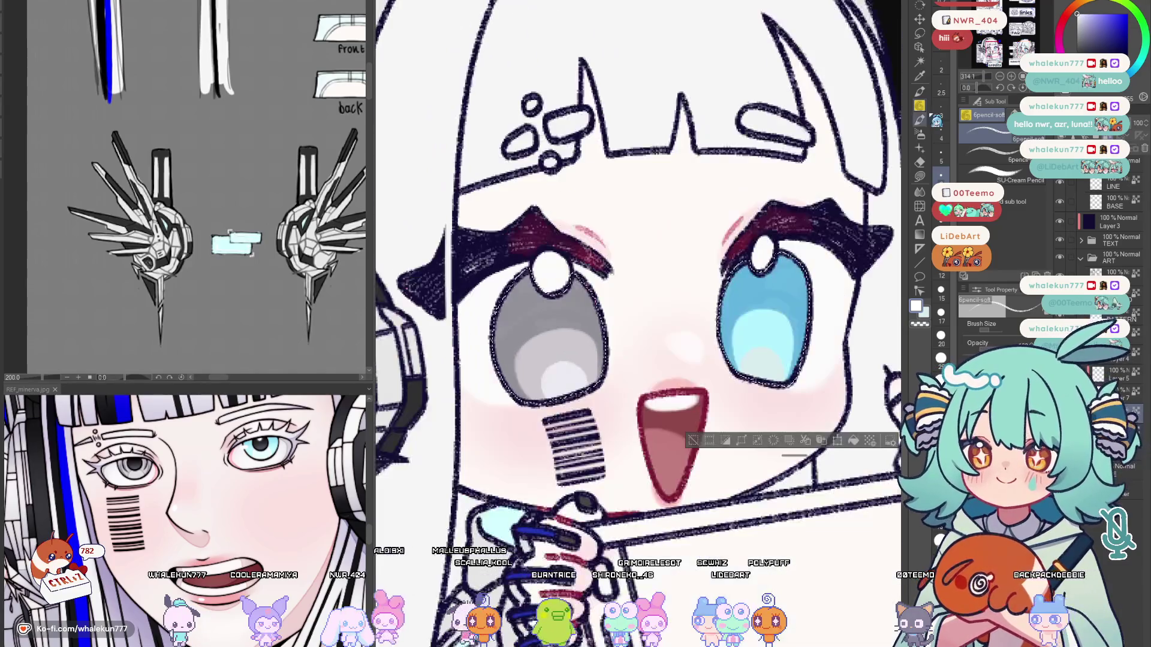
scroll(560, 402, up, 1)
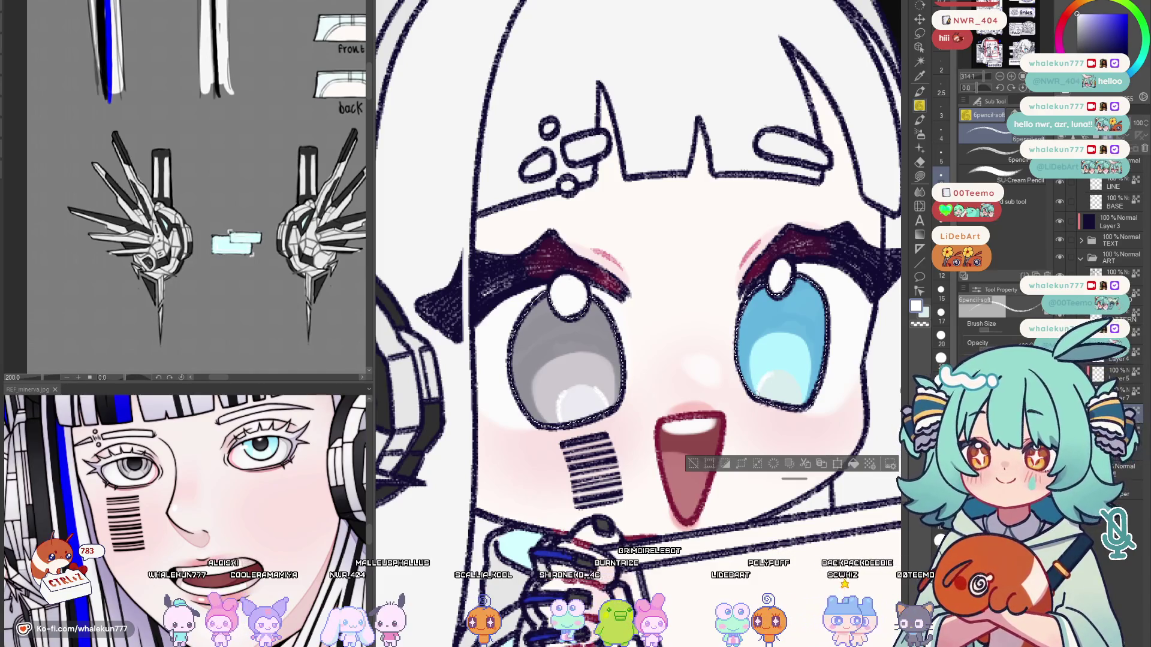
With the marker and dark colour, paint dark grey pupils into the left grey and right blue irises.
key(p)
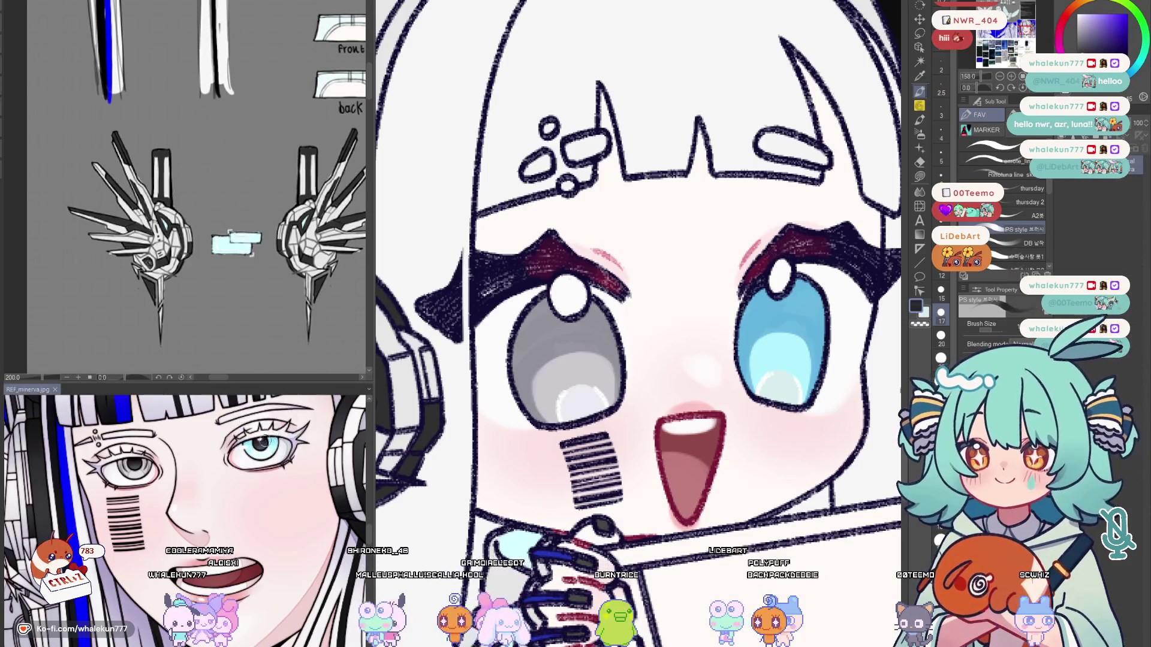
key(x)
key(bracketright)
key(bracketright)
drag(572, 346, 576, 365)
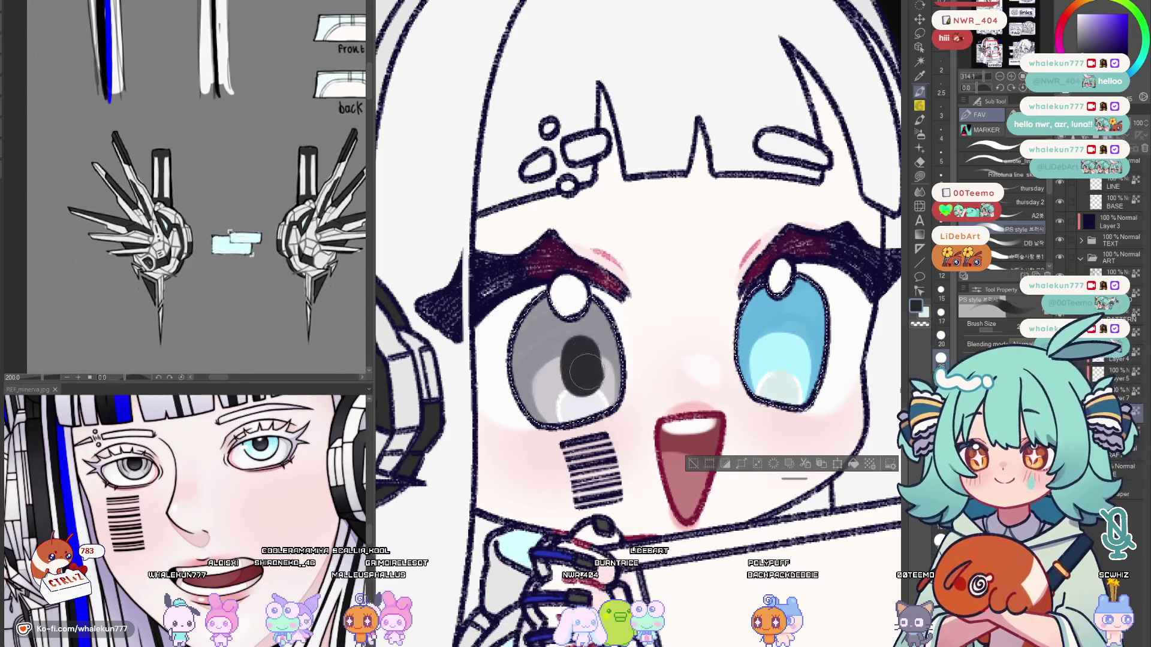
key(ctrl+0)
scroll(576, 359, up, 4)
scroll(497, 346, up, 2)
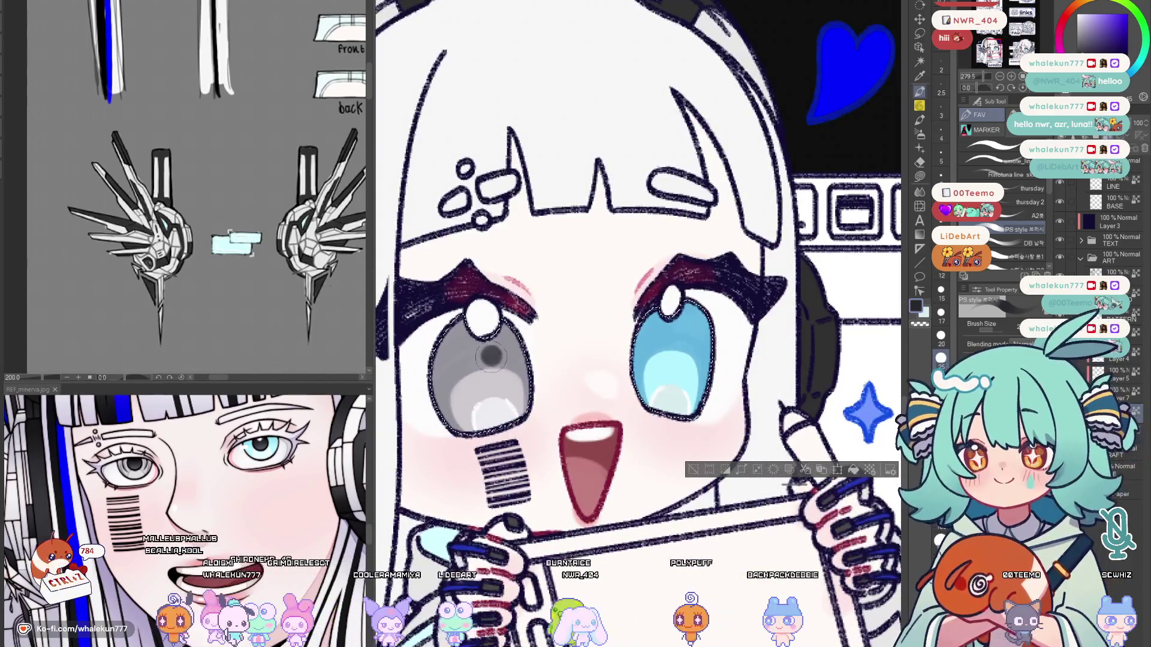
drag(483, 360, 499, 369)
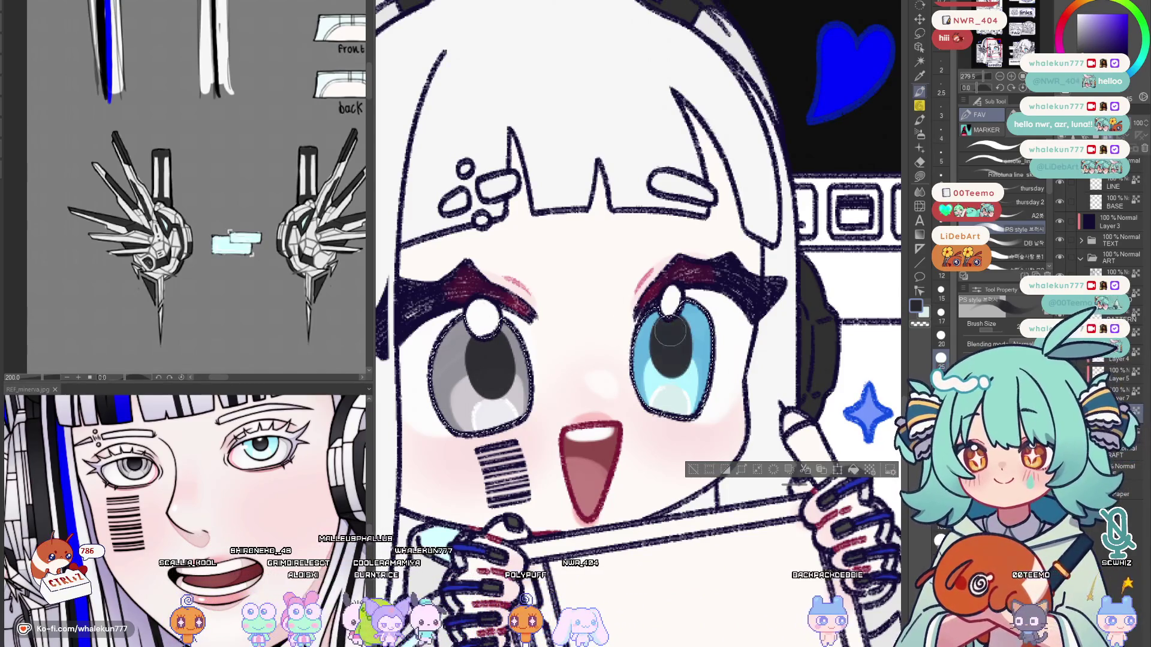
drag(664, 346, 664, 370)
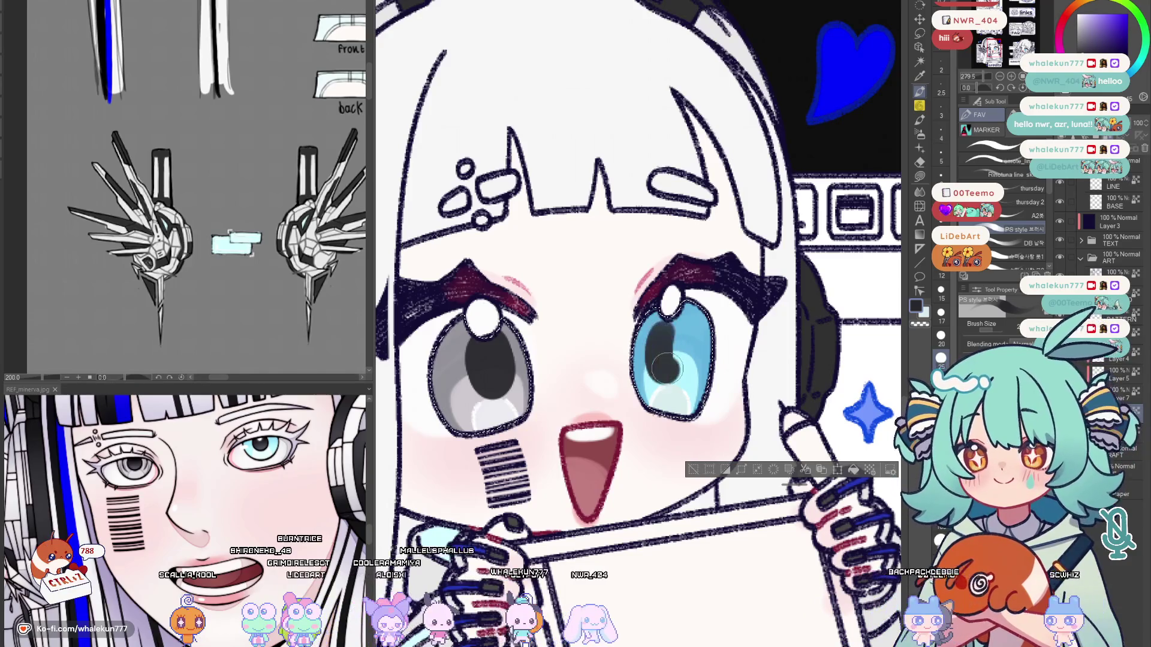
scroll(724, 265, down, 5)
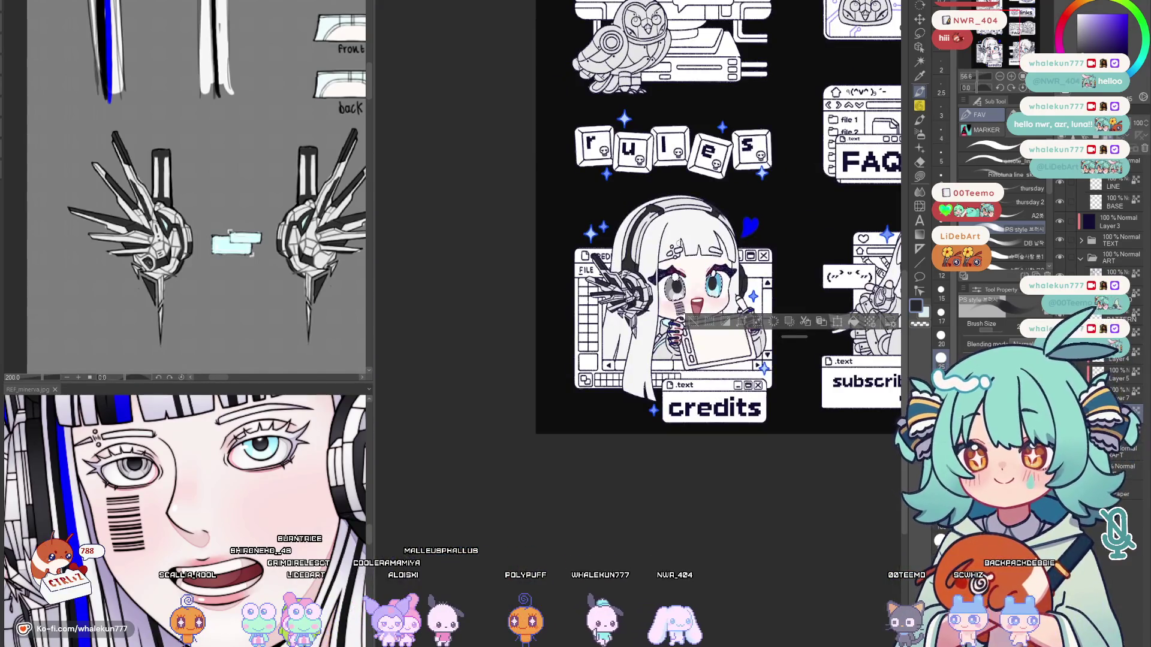
scroll(734, 419, down, 1)
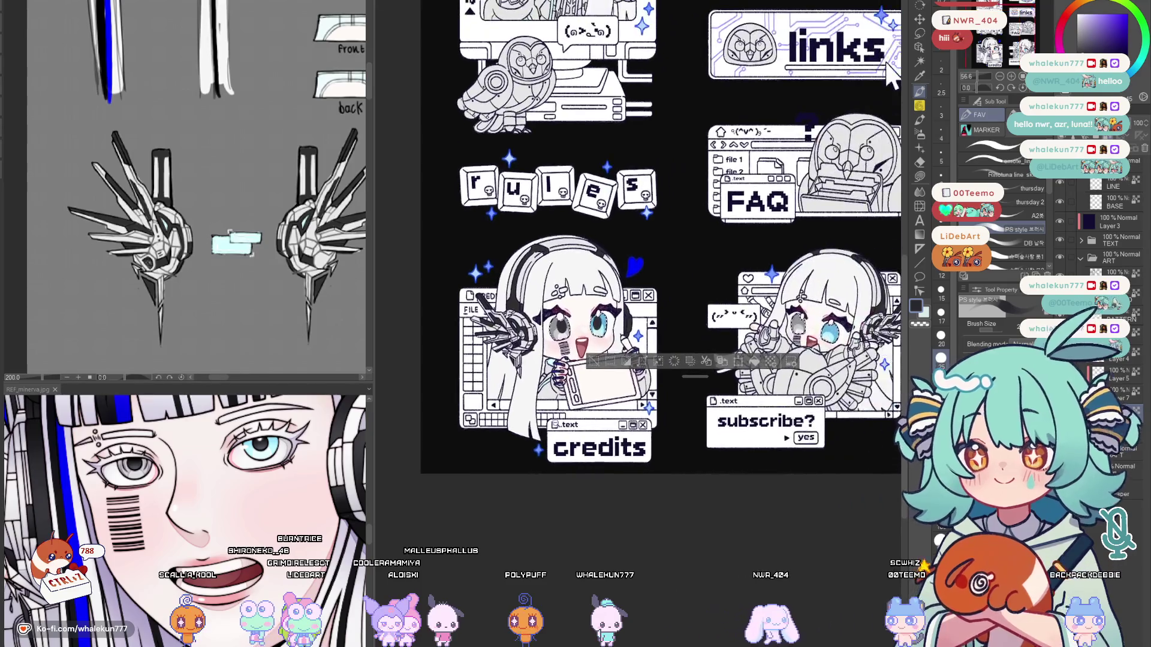
scroll(735, 419, up, 3)
scroll(630, 415, up, 1)
scroll(590, 409, up, 1)
scroll(590, 409, down, 1)
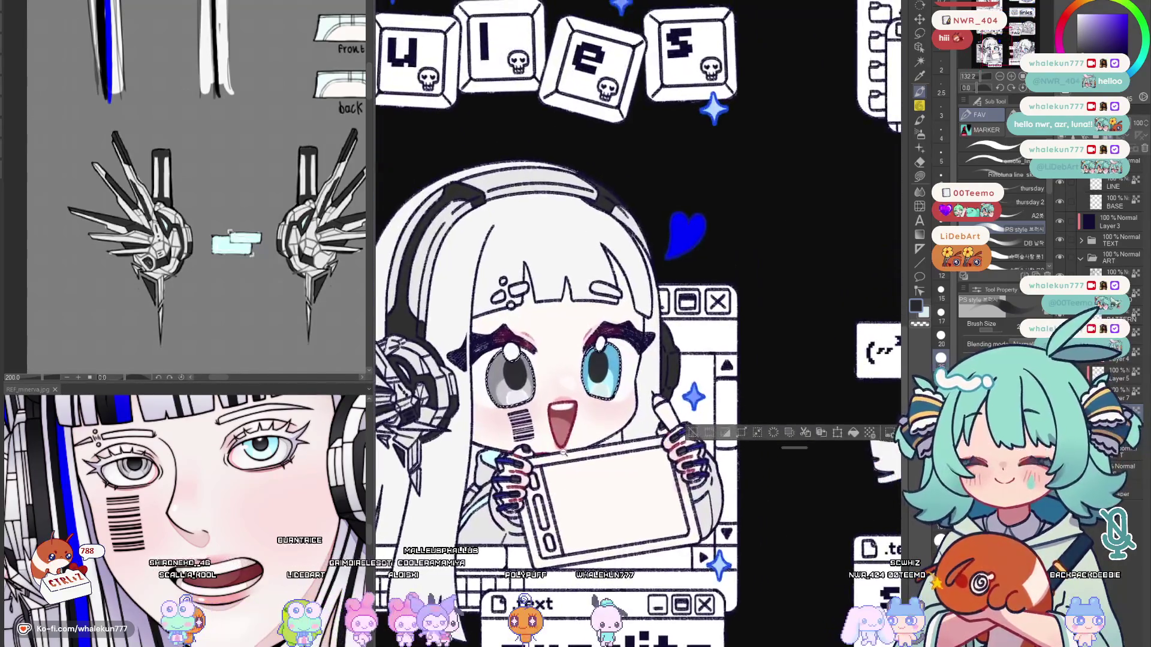
scroll(590, 409, down, 3)
scroll(591, 409, up, 1)
scroll(590, 408, up, 3)
scroll(546, 448, up, 1)
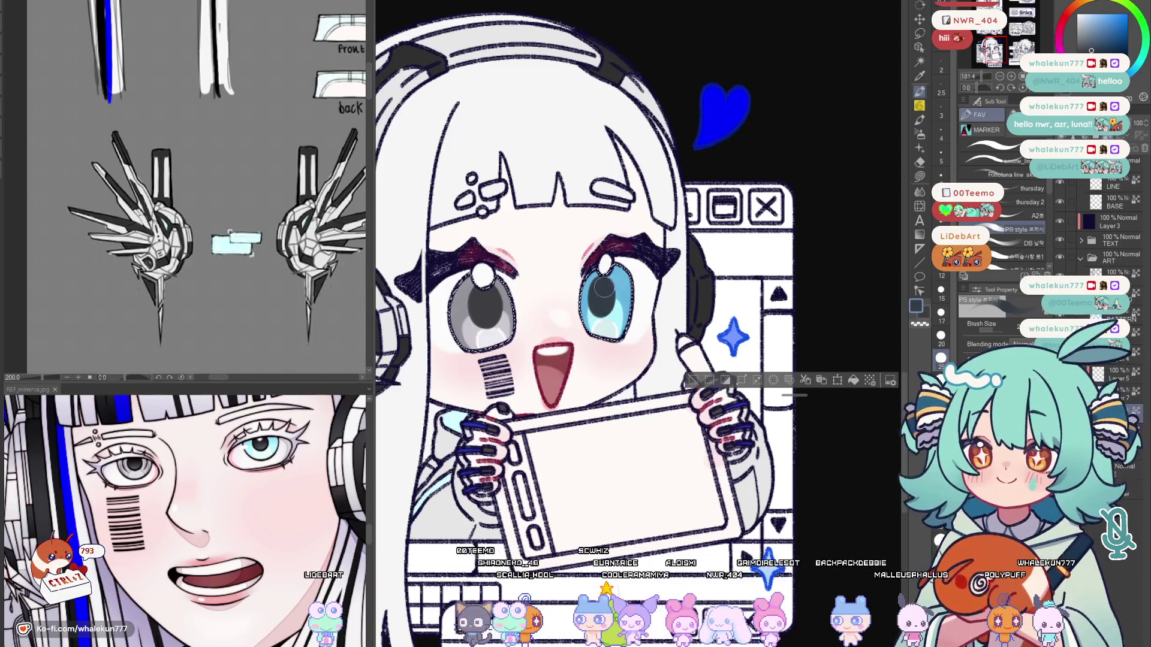
scroll(630, 255, down, 5)
scroll(626, 252, up, 1)
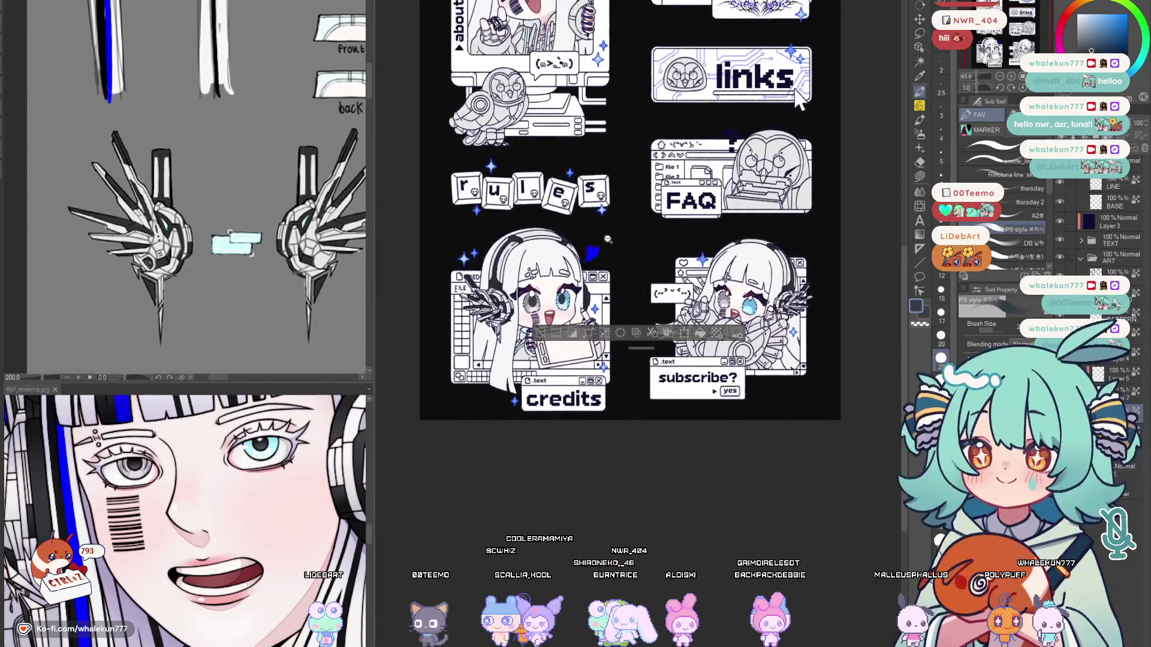
scroll(621, 248, up, 2)
scroll(612, 242, up, 2)
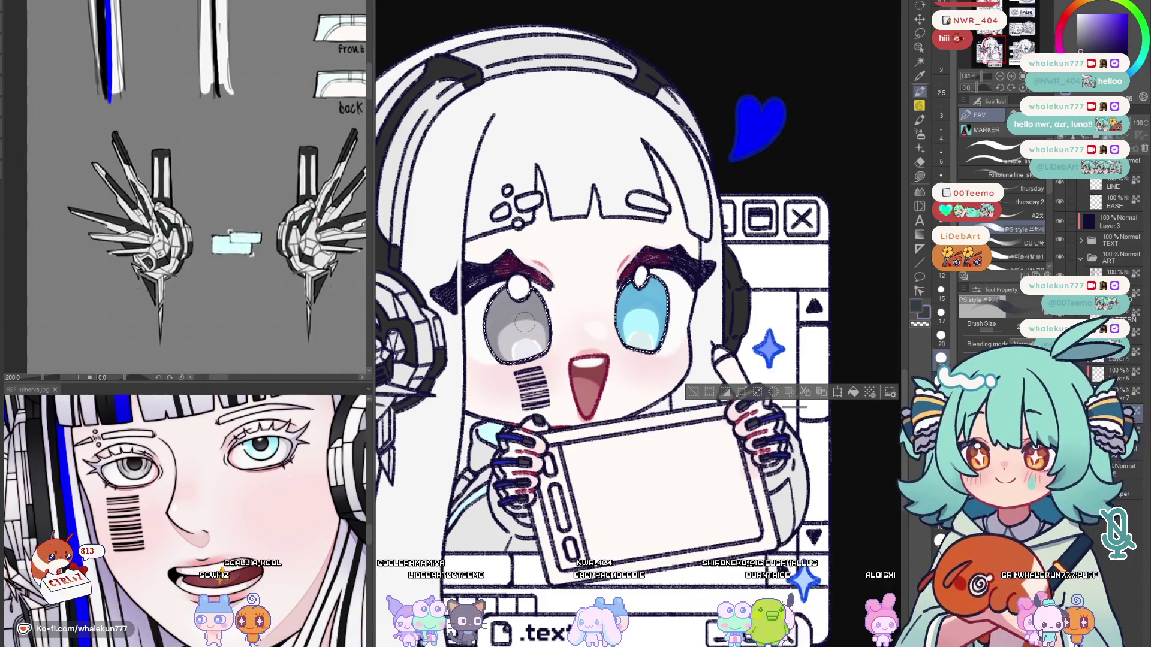
Sample the dark grey iris, lighten part of it, and pick light blue for the right iris.
alt+click(548, 306)
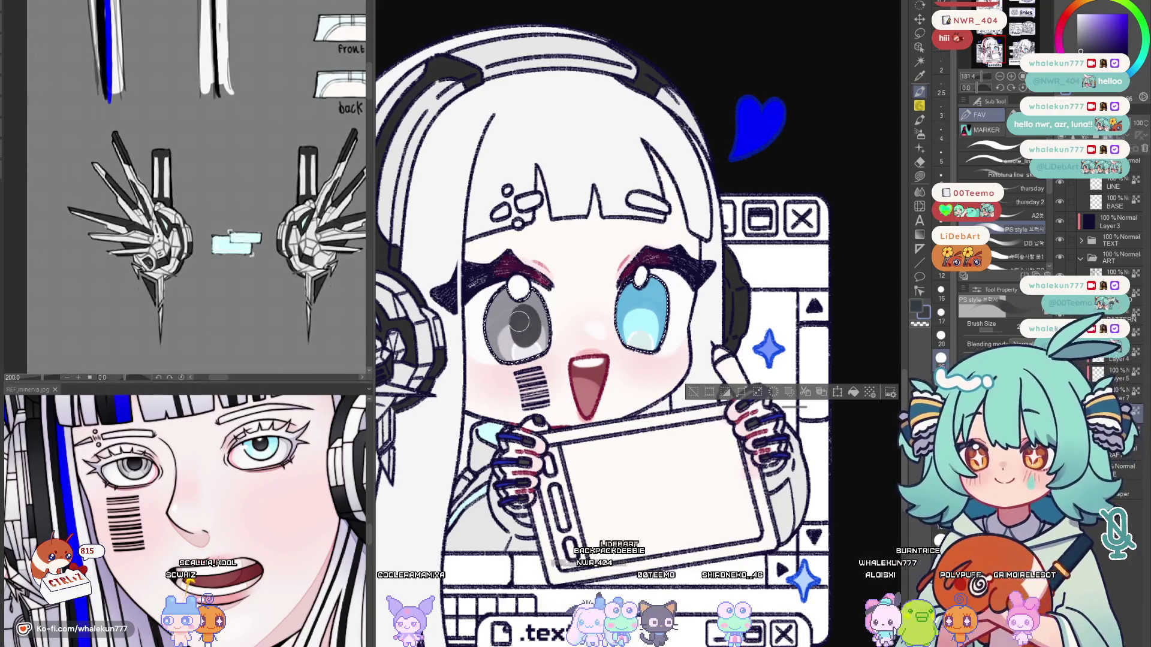
drag(534, 328, 520, 313)
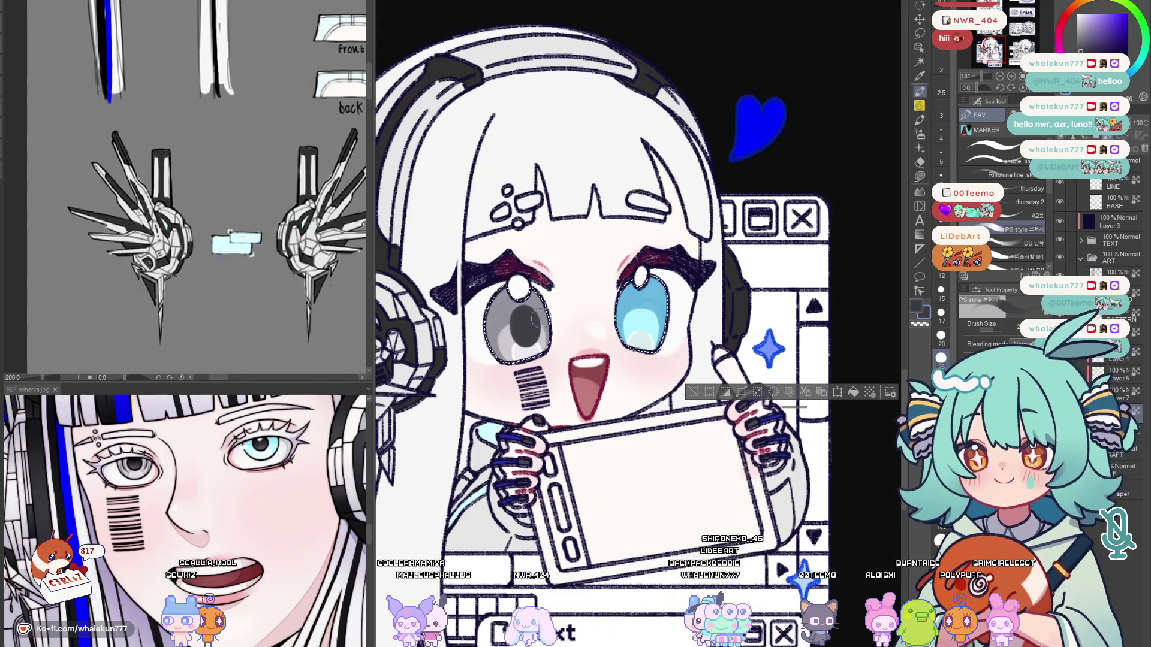
alt+click(635, 313)
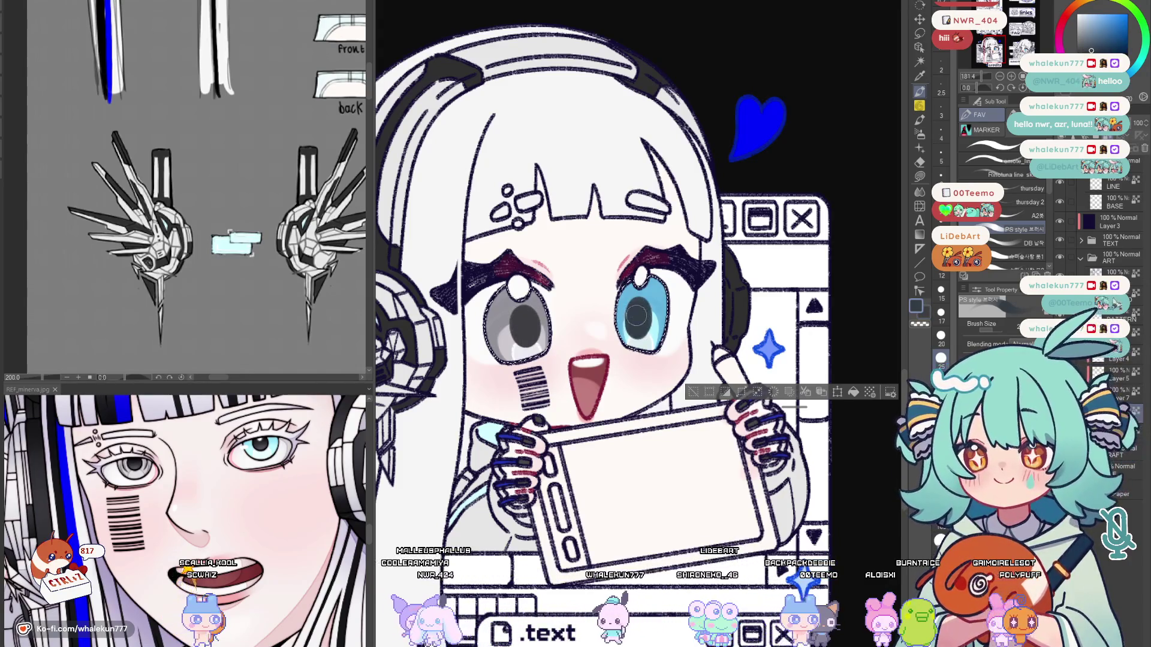
scroll(635, 312, down, 5)
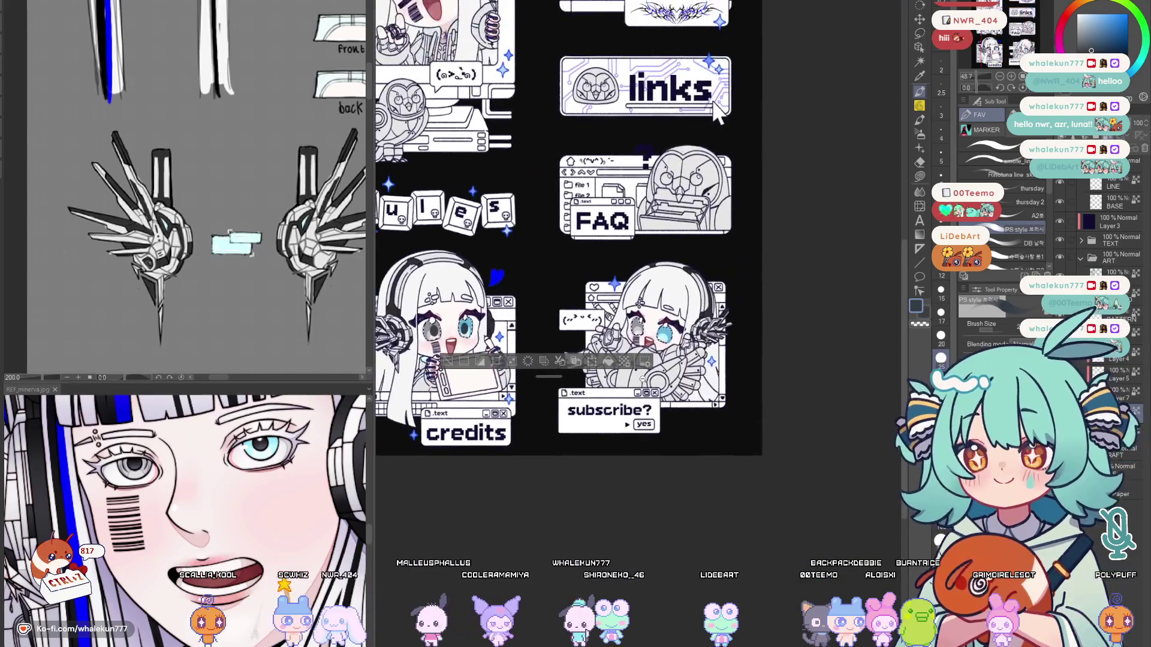
scroll(675, 416, up, 3)
scroll(621, 324, up, 3)
Darken the pupils in both the grey and blue irises and sample the dark purple eye-outline colour.
mouse_move(572, 361)
mouse_down()
mouse_move(570, 386)
mouse_move(570, 365)
mouse_up()
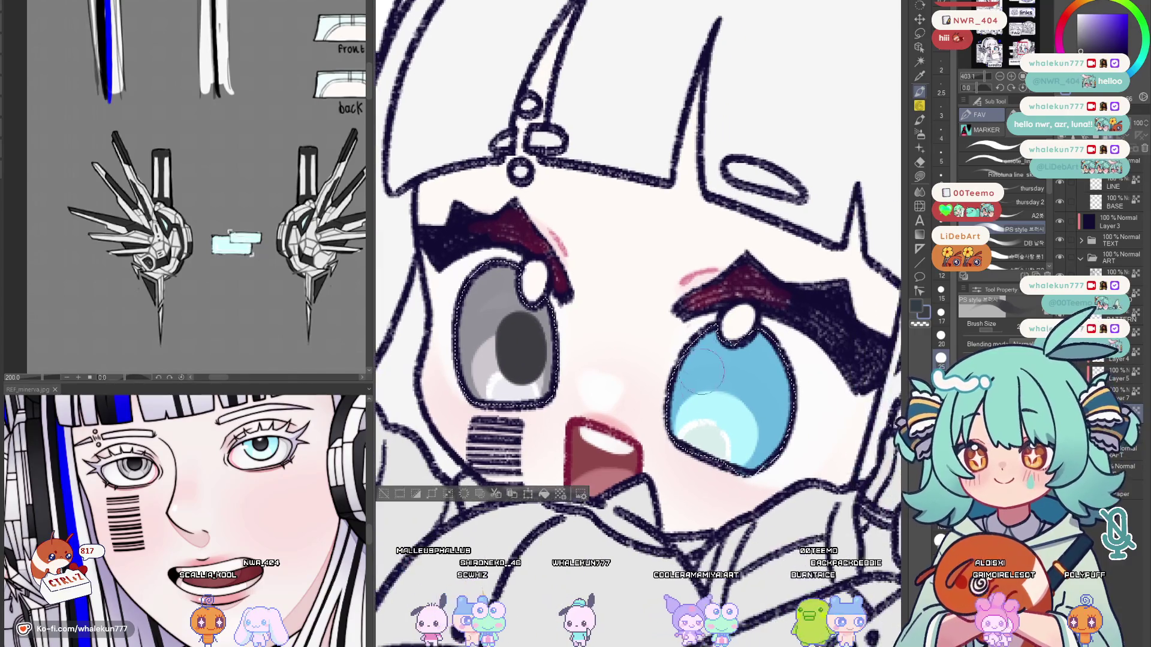
drag(710, 387, 711, 410)
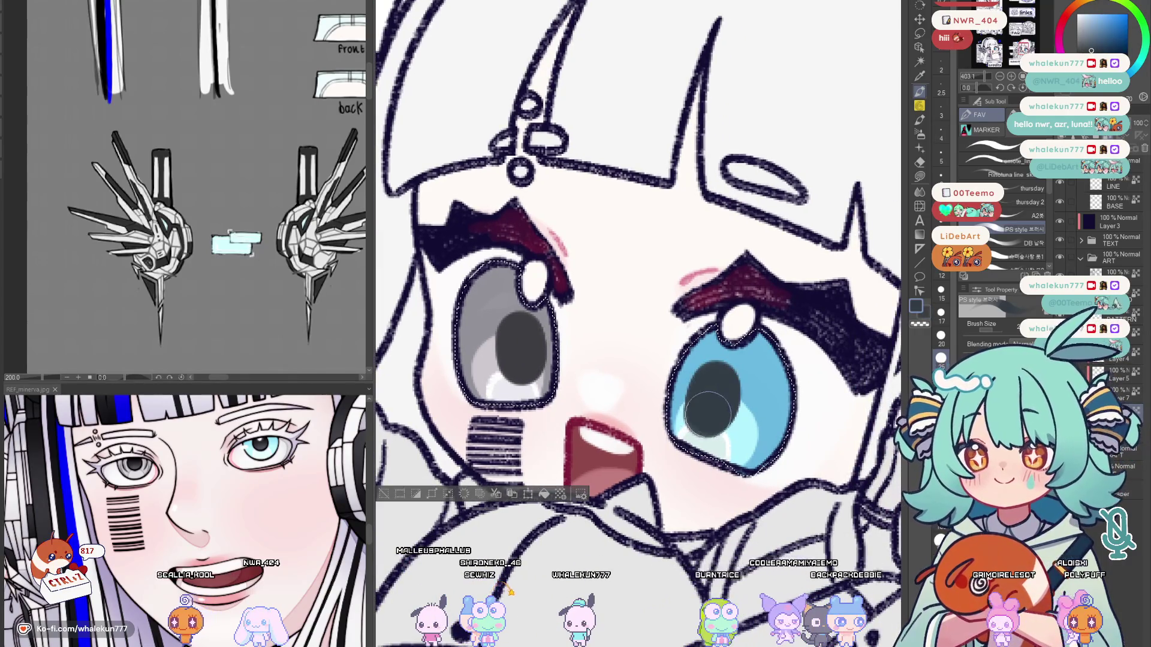
alt+click(477, 279)
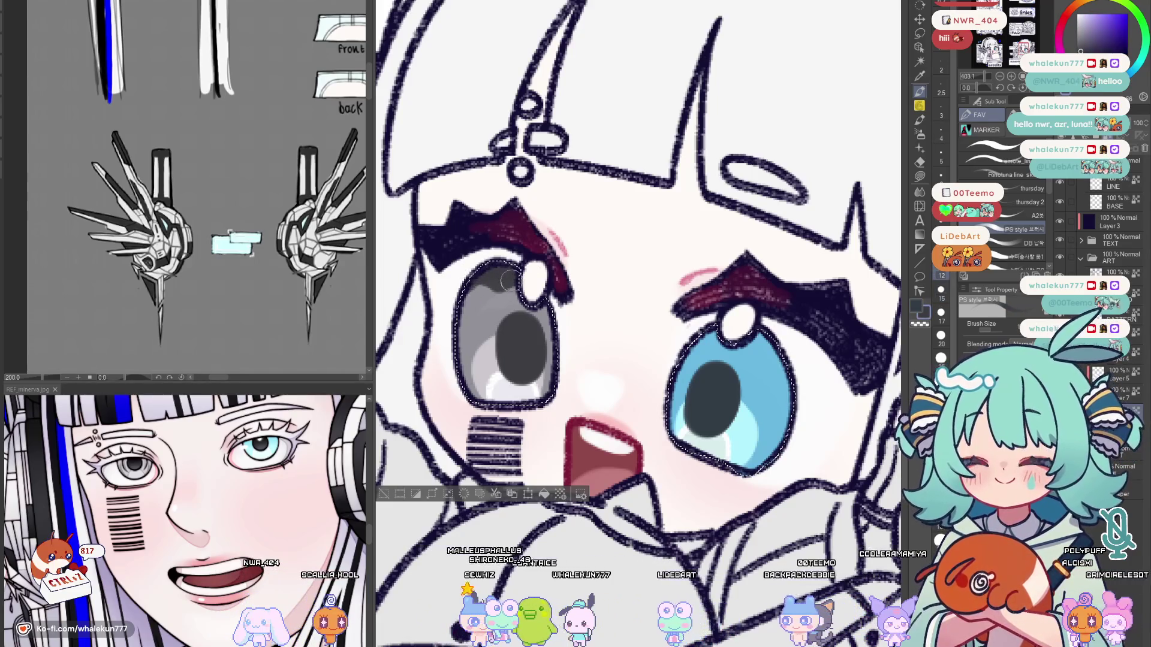
drag(706, 331, 676, 338)
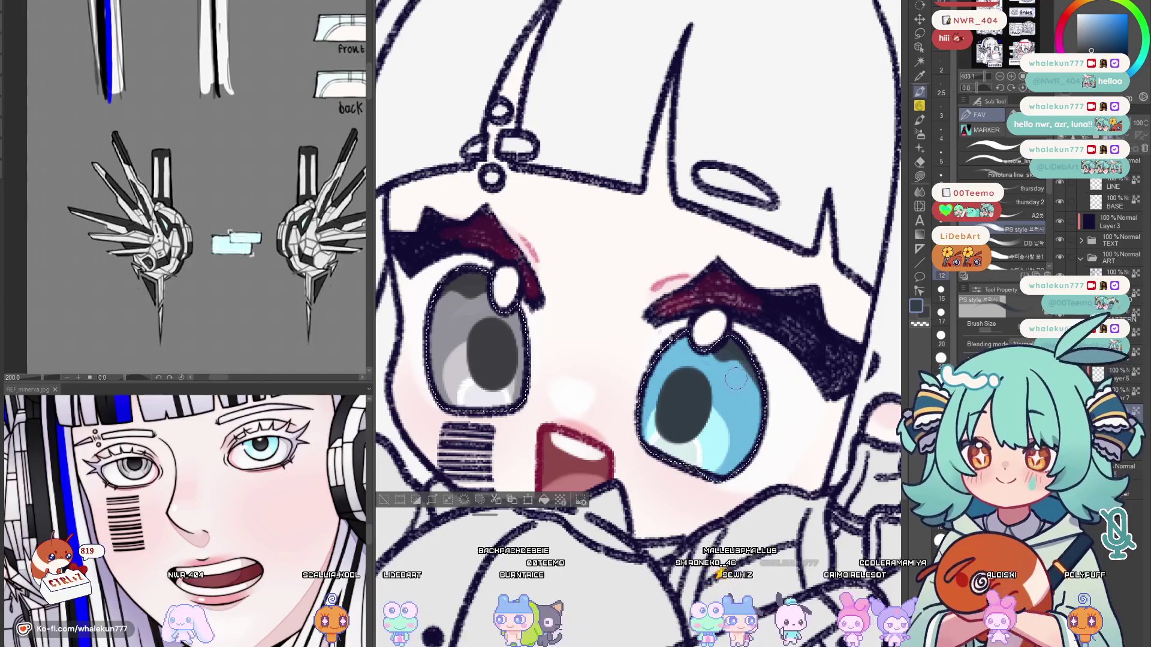
scroll(778, 239, down, 3)
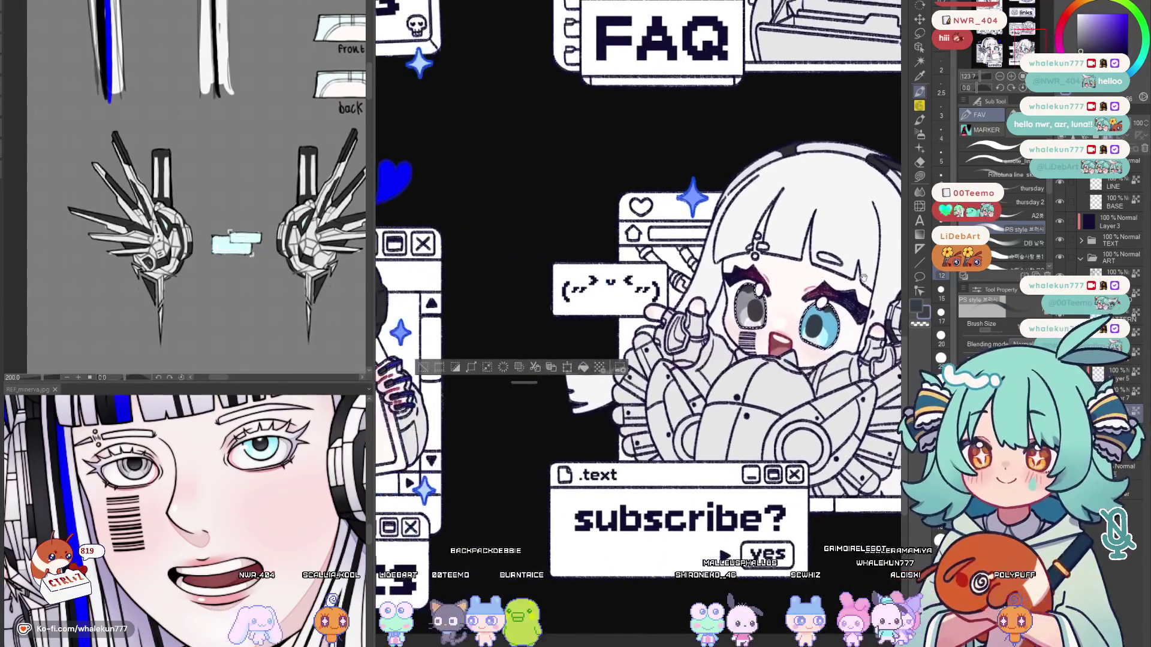
scroll(777, 238, up, 2)
scroll(776, 239, up, 2)
scroll(777, 239, up, 2)
scroll(777, 239, up, 2)
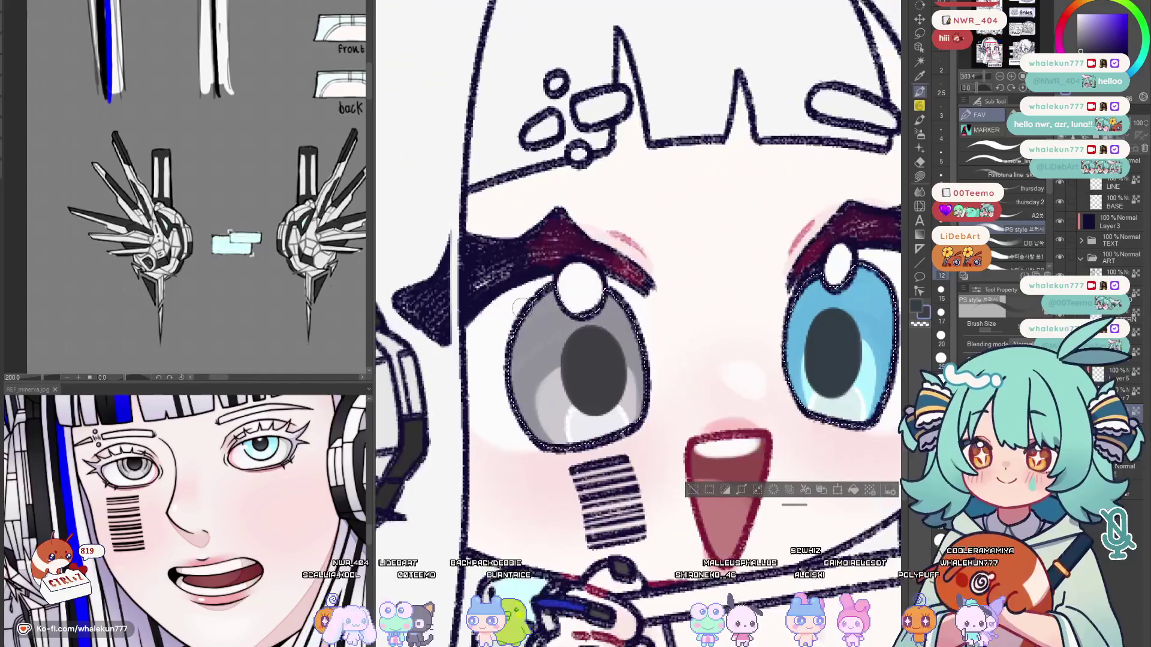
scroll(796, 289, right, 2)
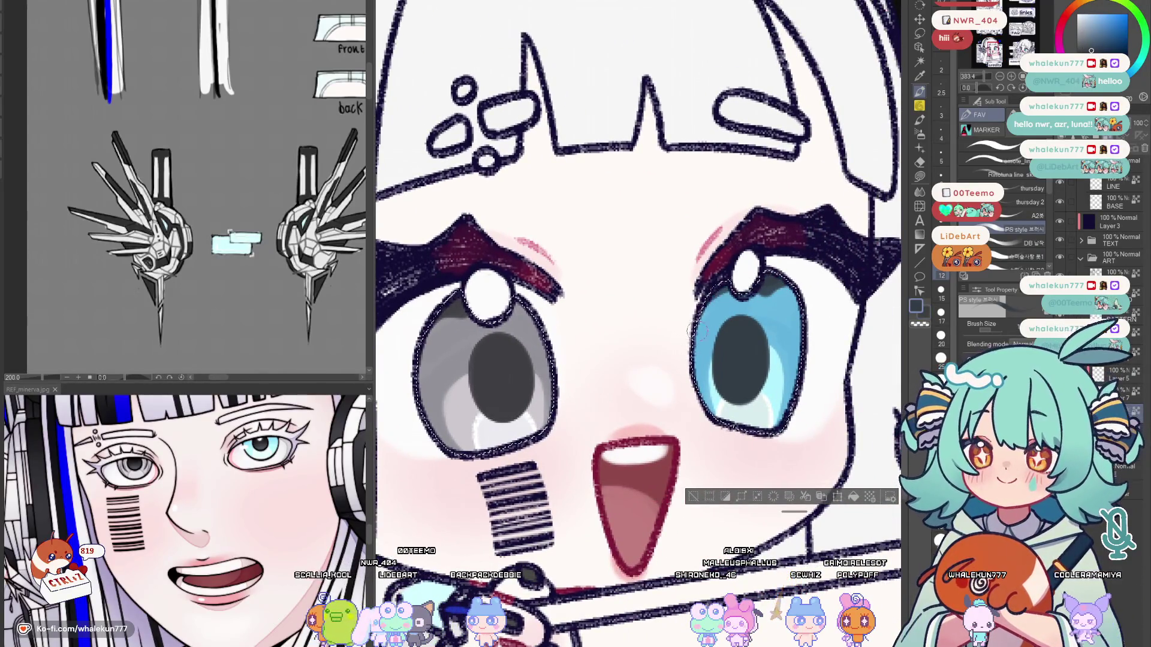
scroll(817, 262, down, 5)
scroll(774, 279, up, 1)
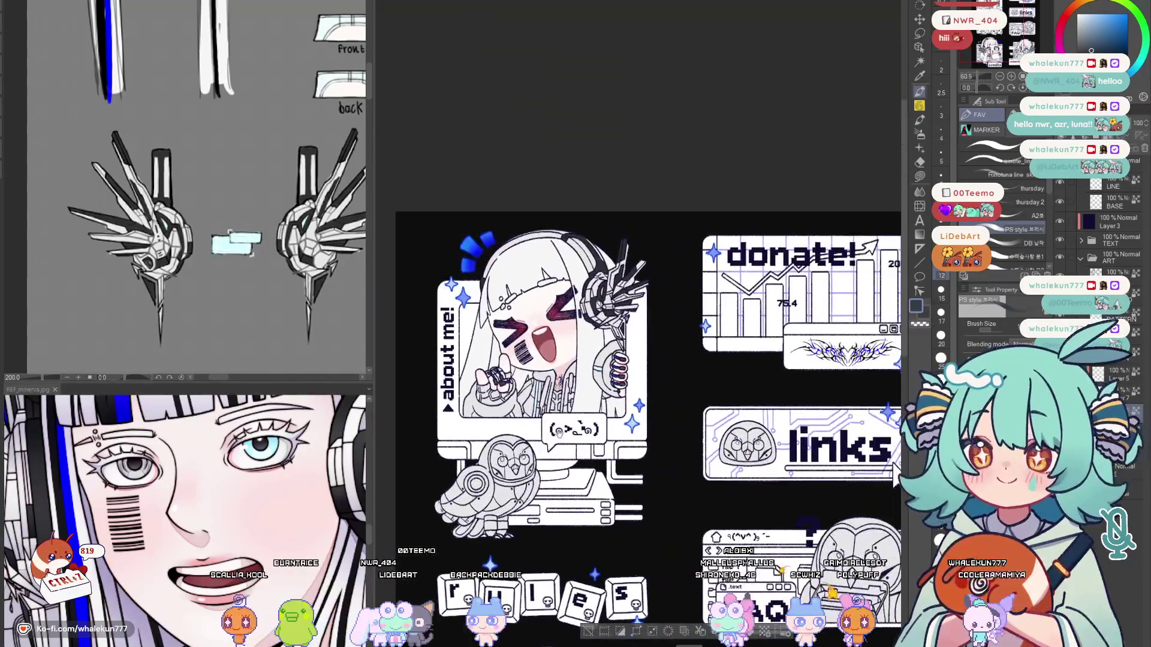
scroll(729, 296, up, 1)
scroll(650, 333, down, 4)
scroll(650, 334, up, 3)
scroll(641, 337, up, 1)
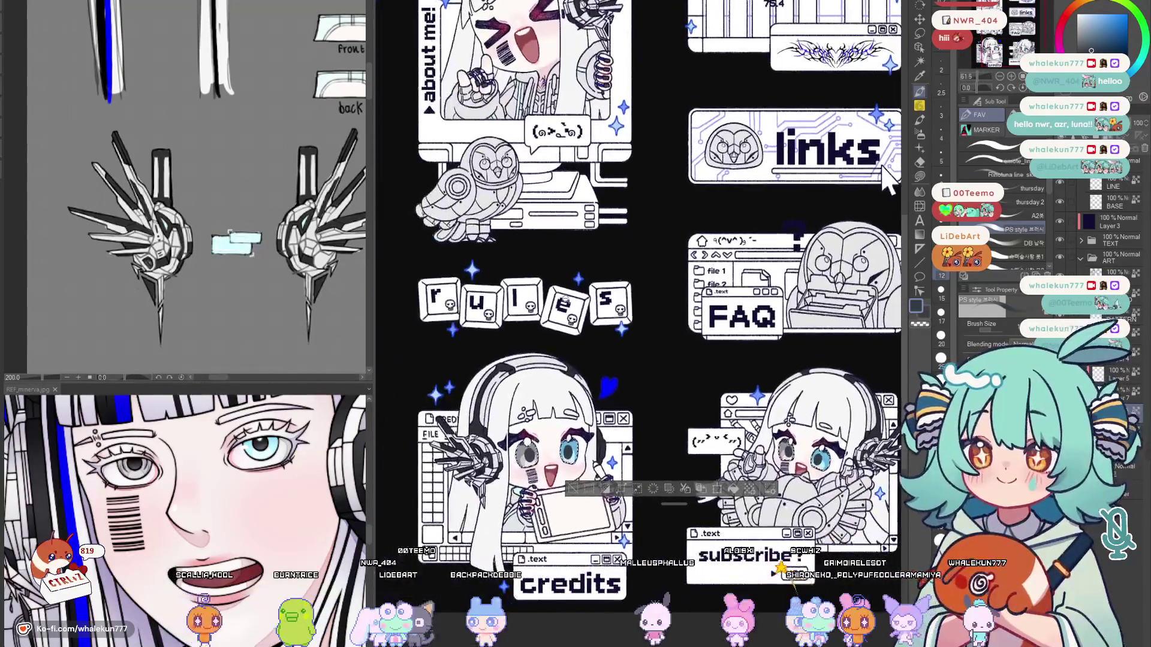
scroll(630, 342, up, 2)
scroll(610, 349, up, 2)
scroll(611, 349, up, 2)
scroll(586, 328, up, 2)
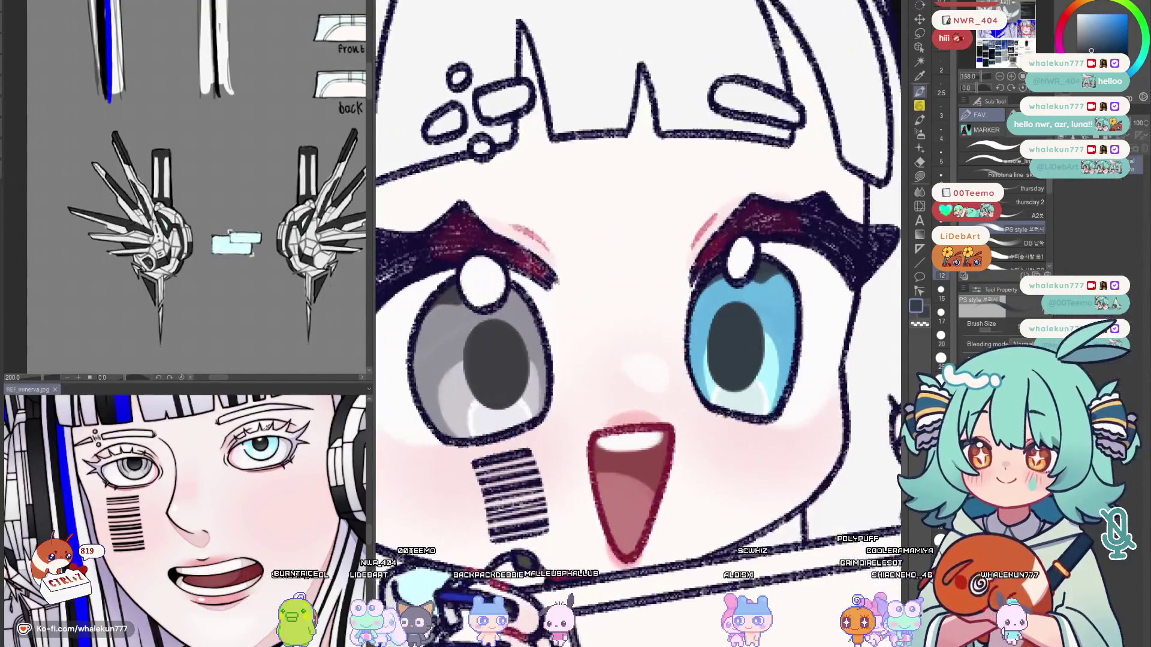
Switch to the pencil and centre the view on the chibi's face.
key(p)
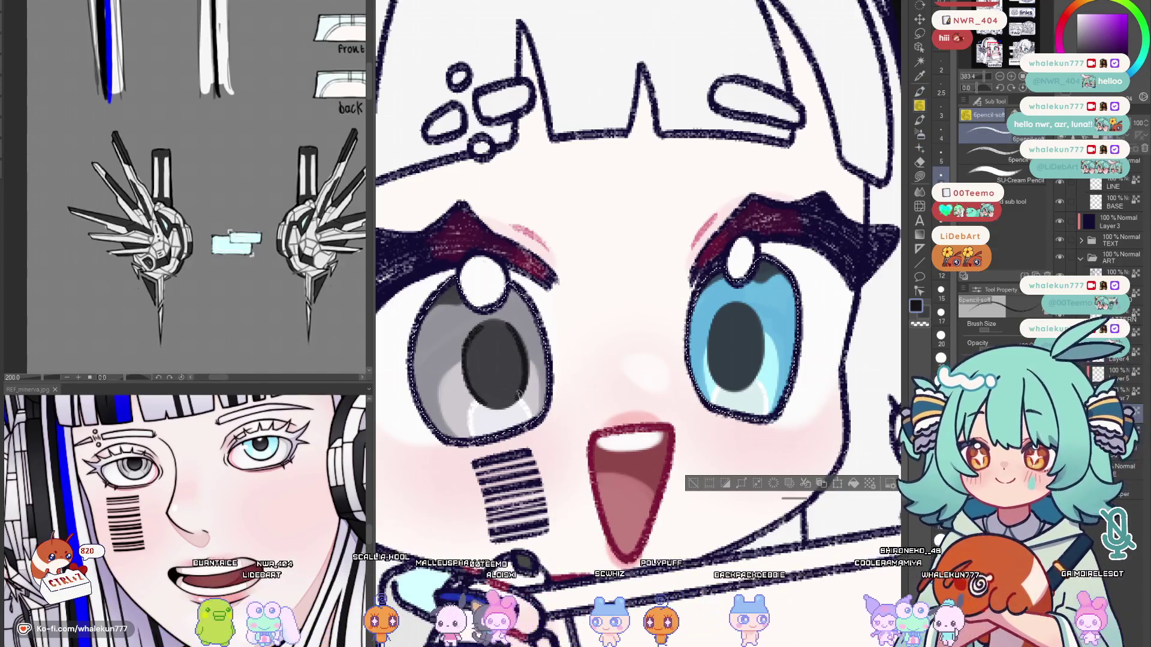
drag(721, 331, 698, 335)
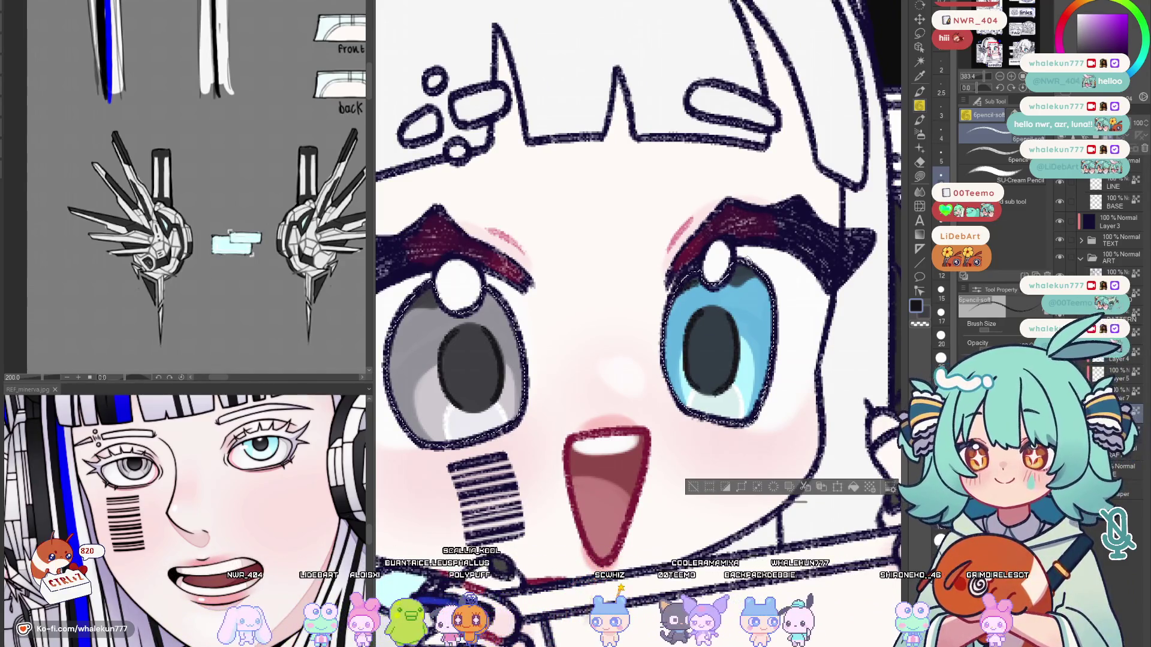
scroll(693, 286, down, 3)
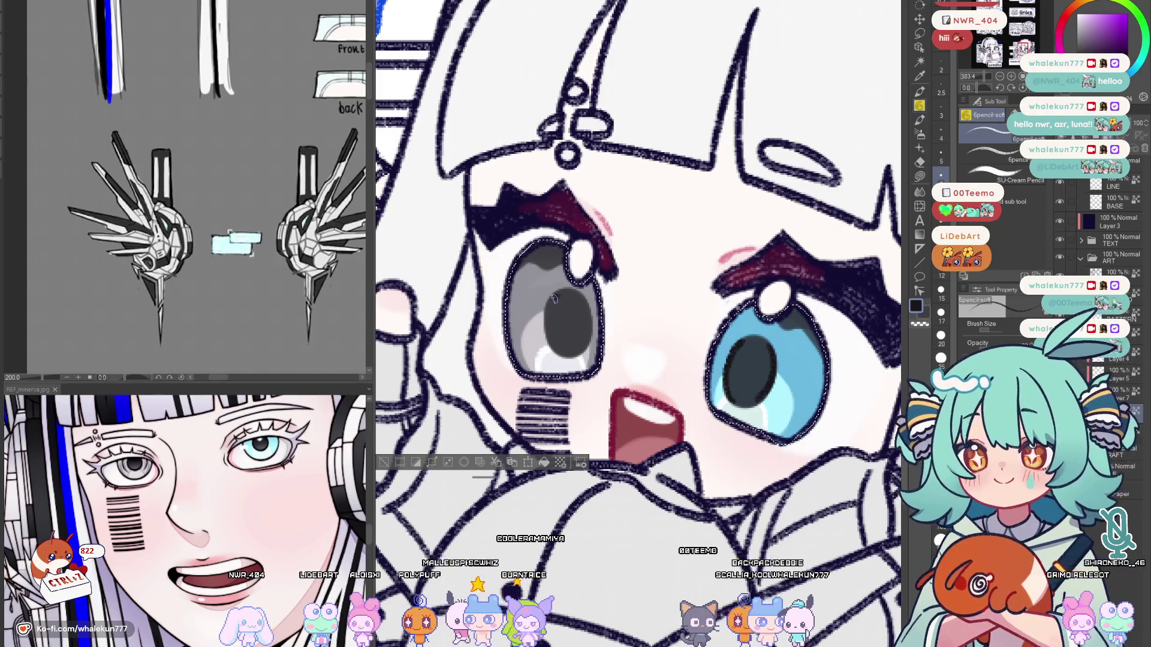
Add a light grey highlight beside the grey pupil, sample the light blue, check mirrored and select around both eyes.
drag(551, 326, 551, 301)
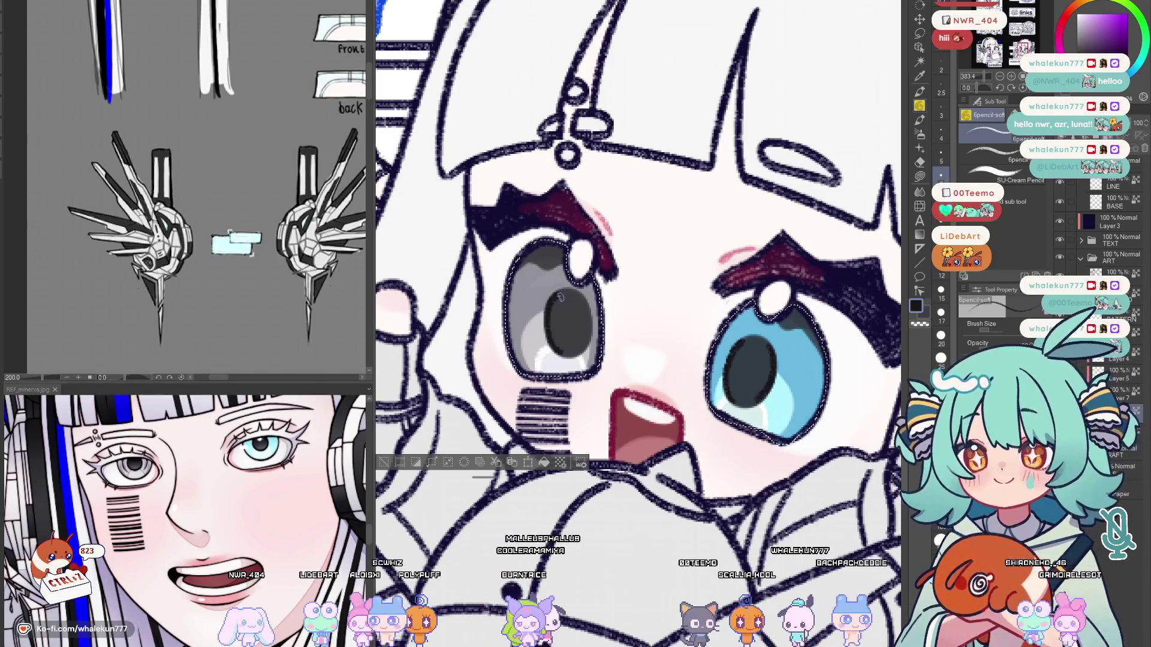
scroll(618, 294, up, 1)
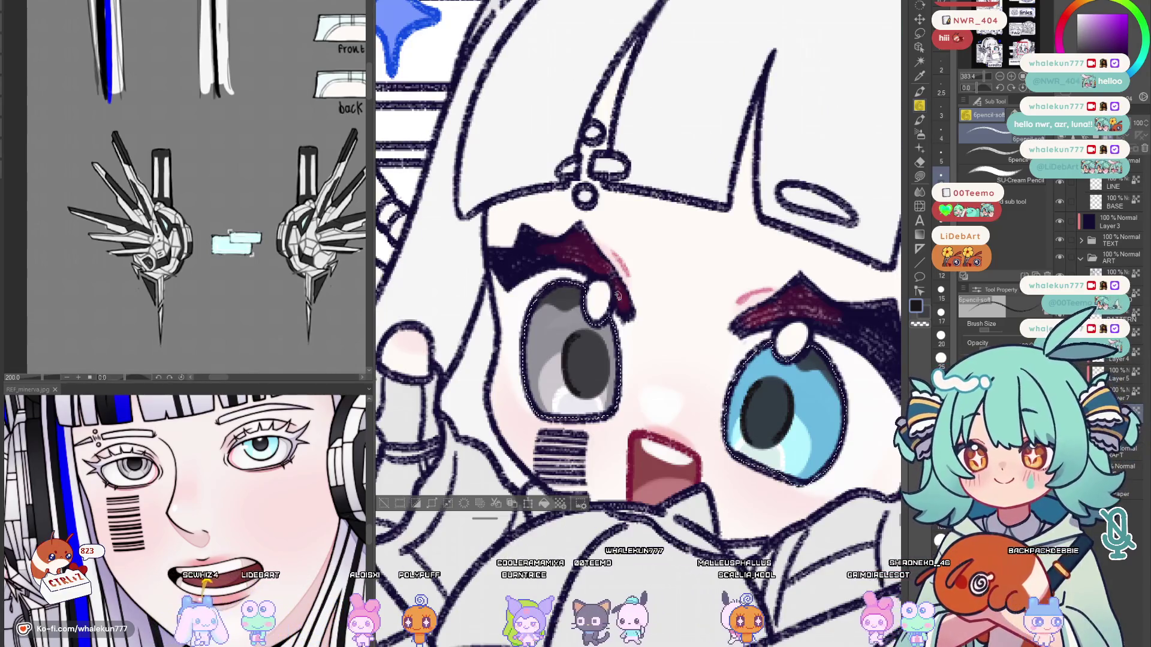
alt+click(771, 458)
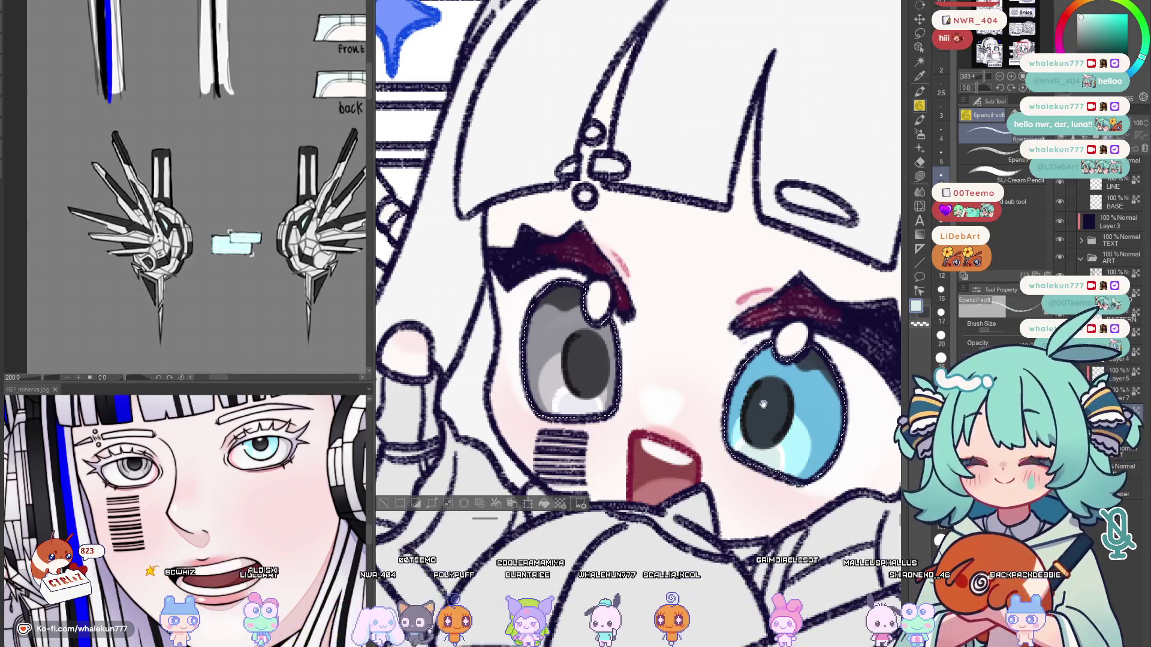
key(h)
key(h)
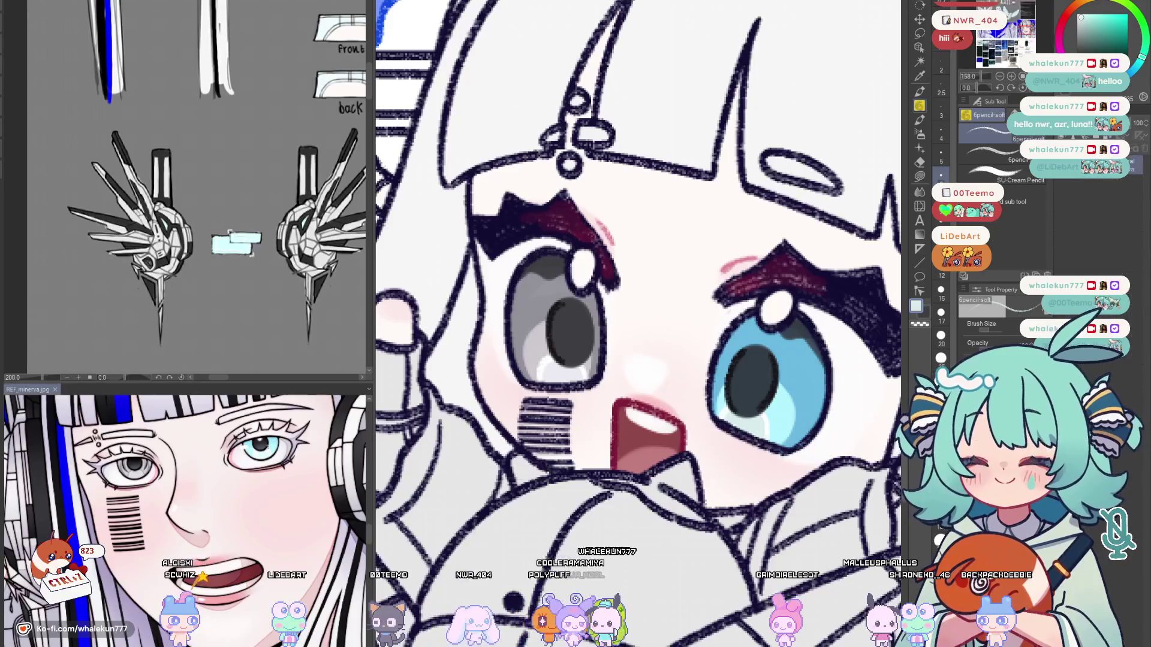
key(w)
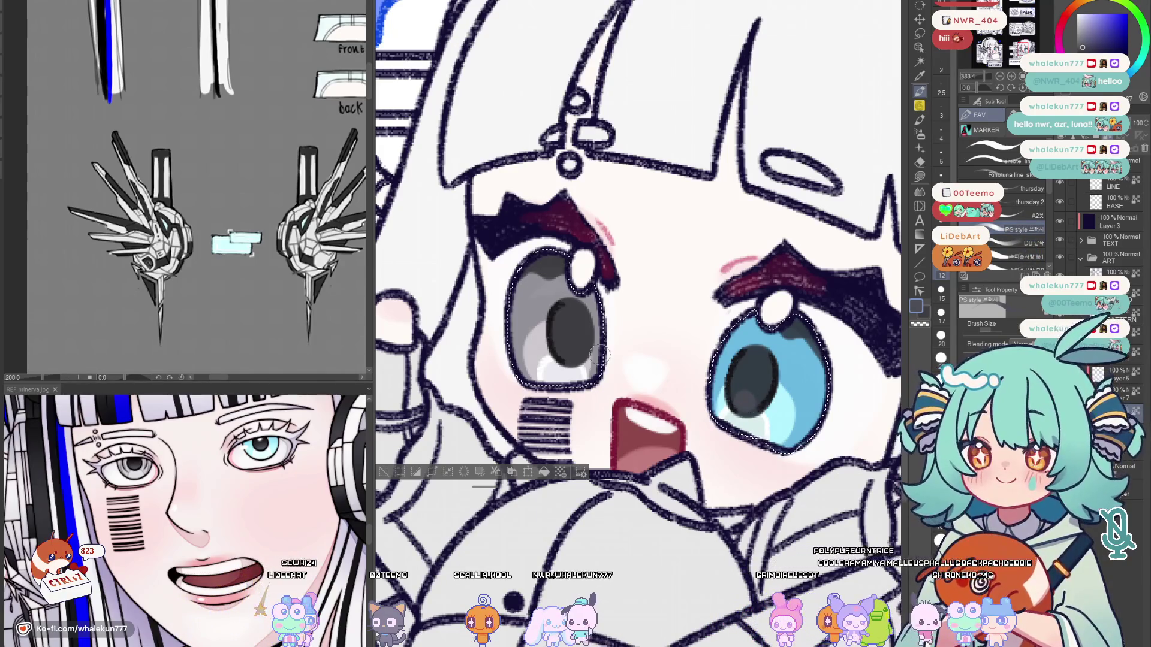
scroll(570, 352, down, 5)
drag(569, 353, 640, 280)
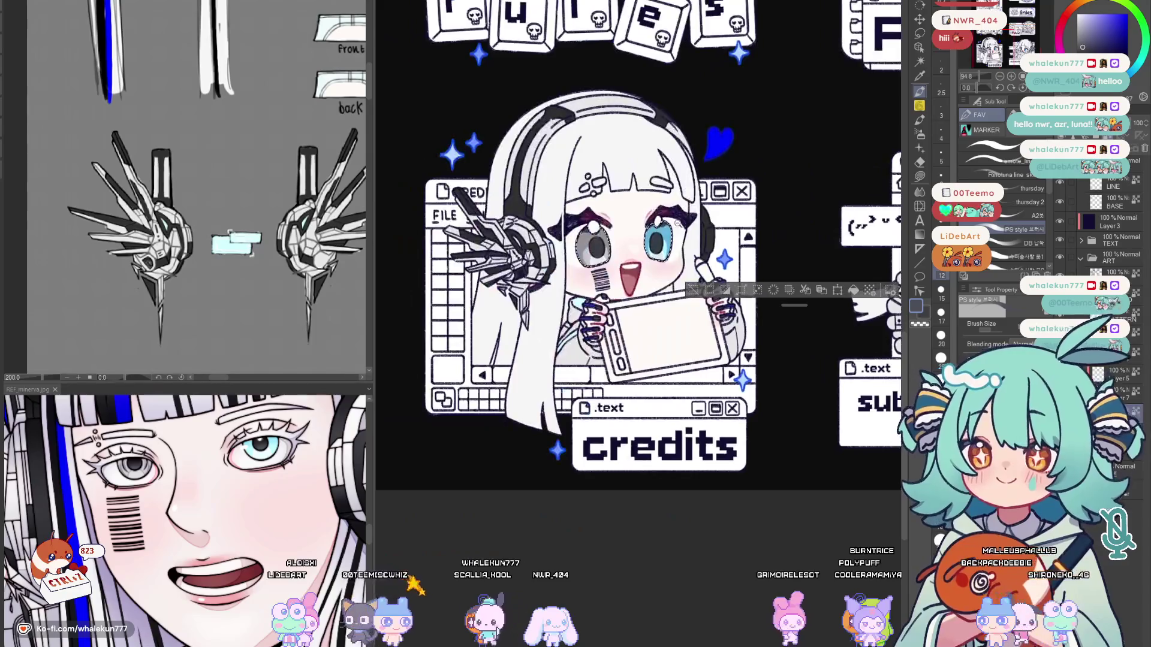
scroll(641, 280, up, 5)
scroll(559, 372, up, 3)
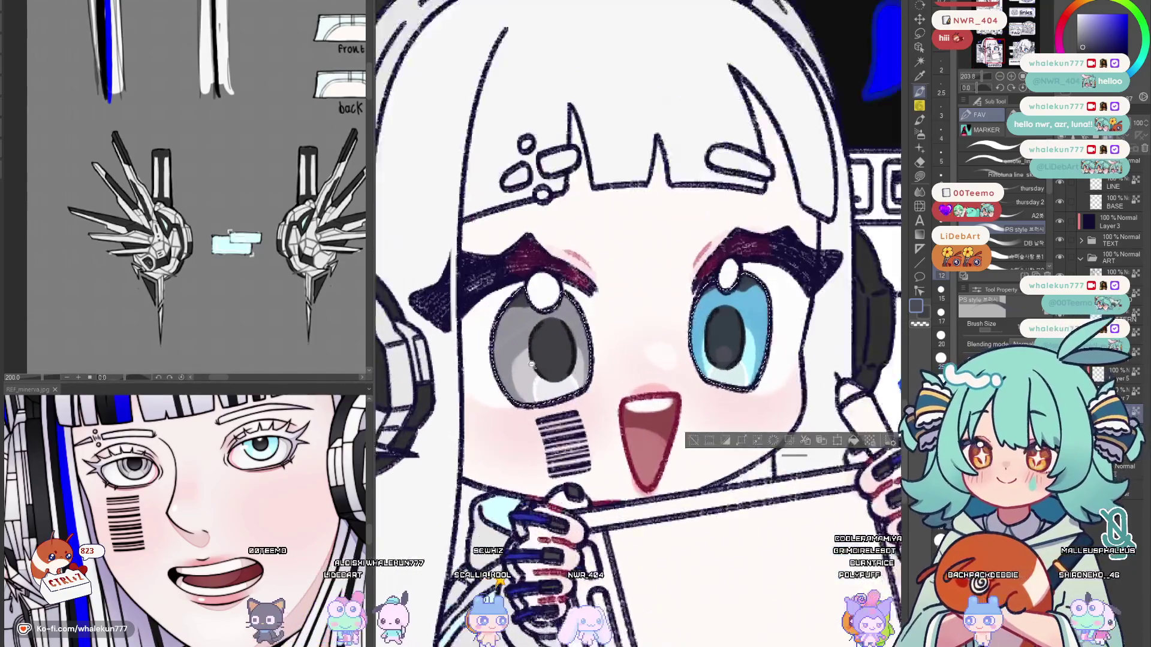
scroll(558, 373, down, 5)
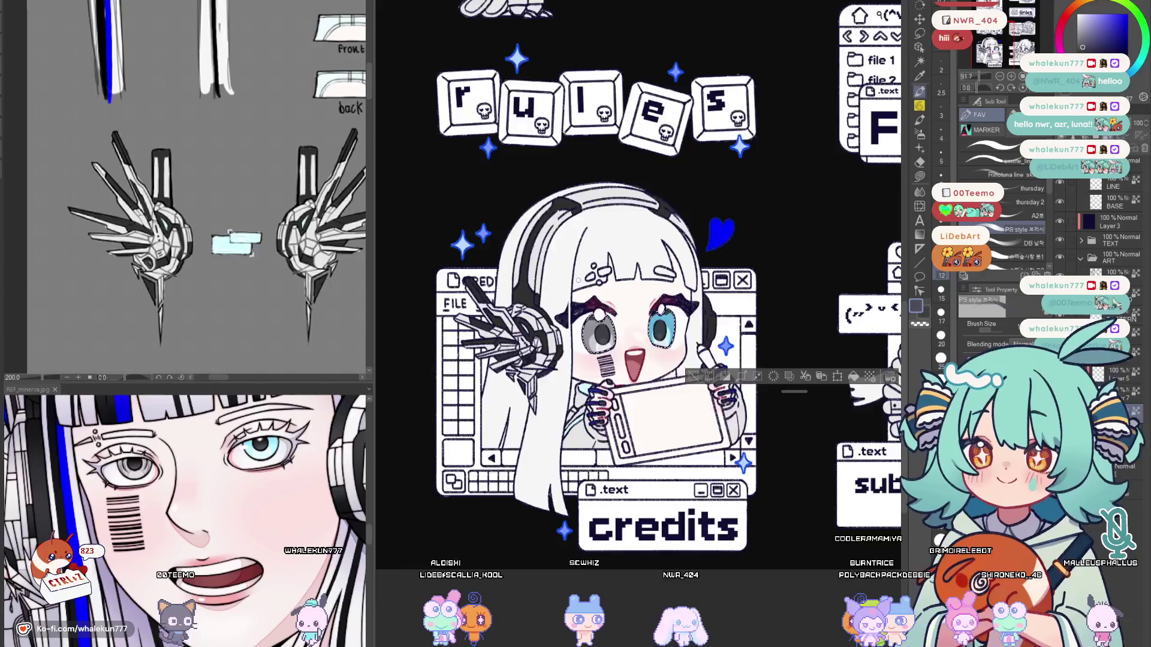
scroll(624, 296, up, 3)
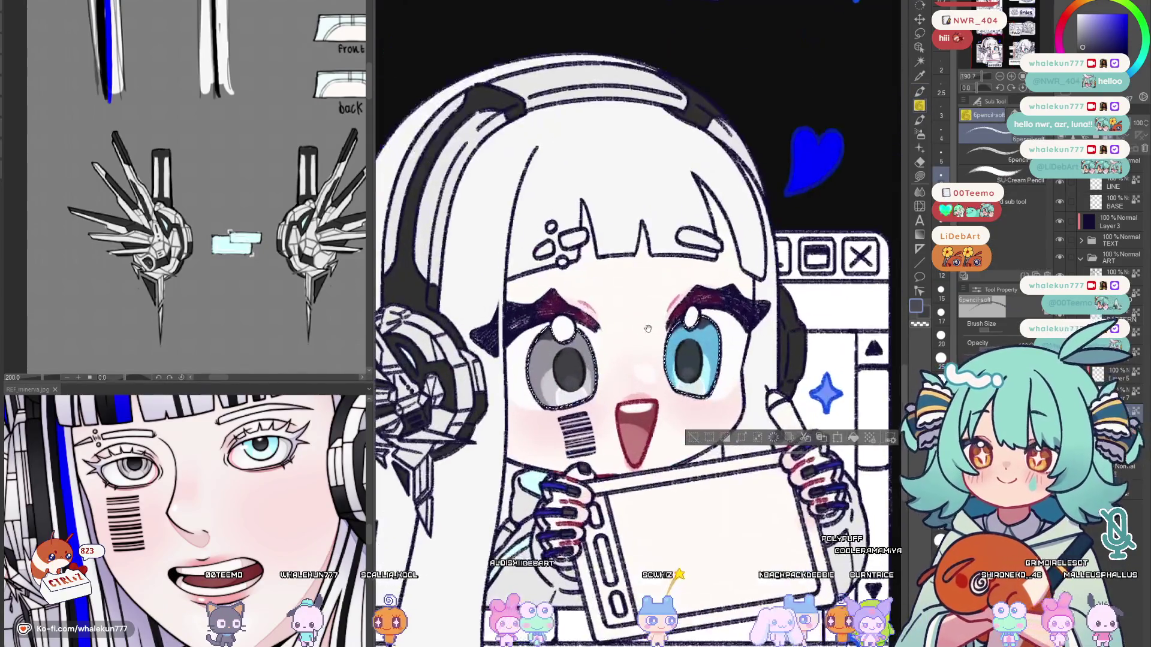
scroll(443, 515, up, 2)
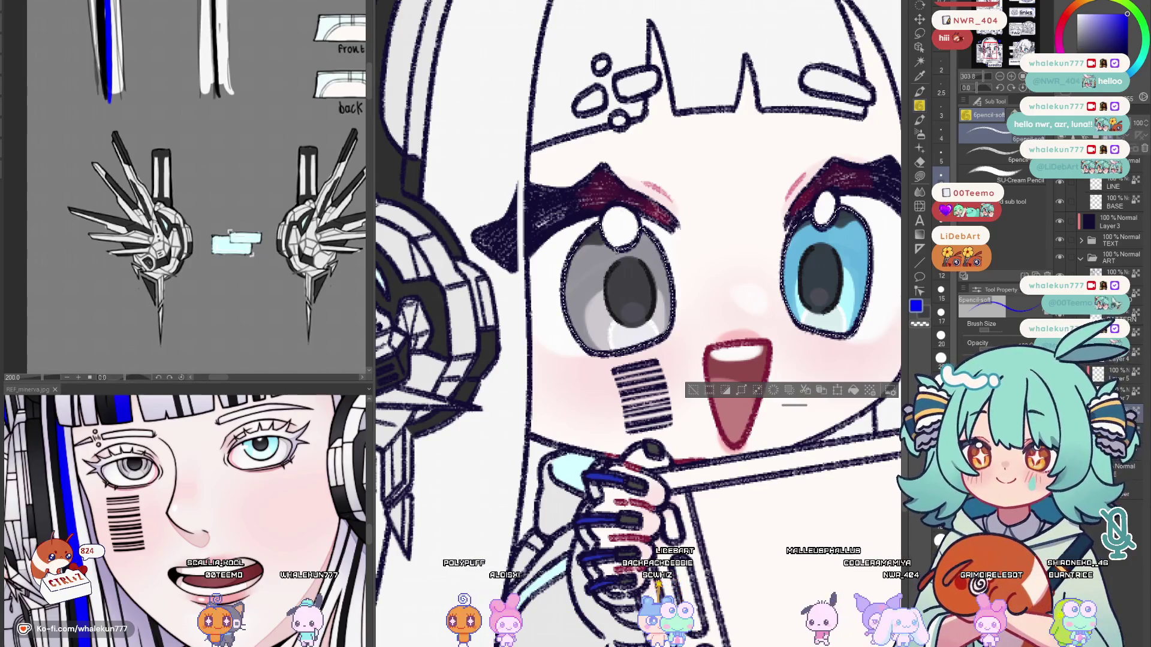
Redraw blue curved lines inside the grey eye several times, undoing the stray strokes.
key(ctrl+z)
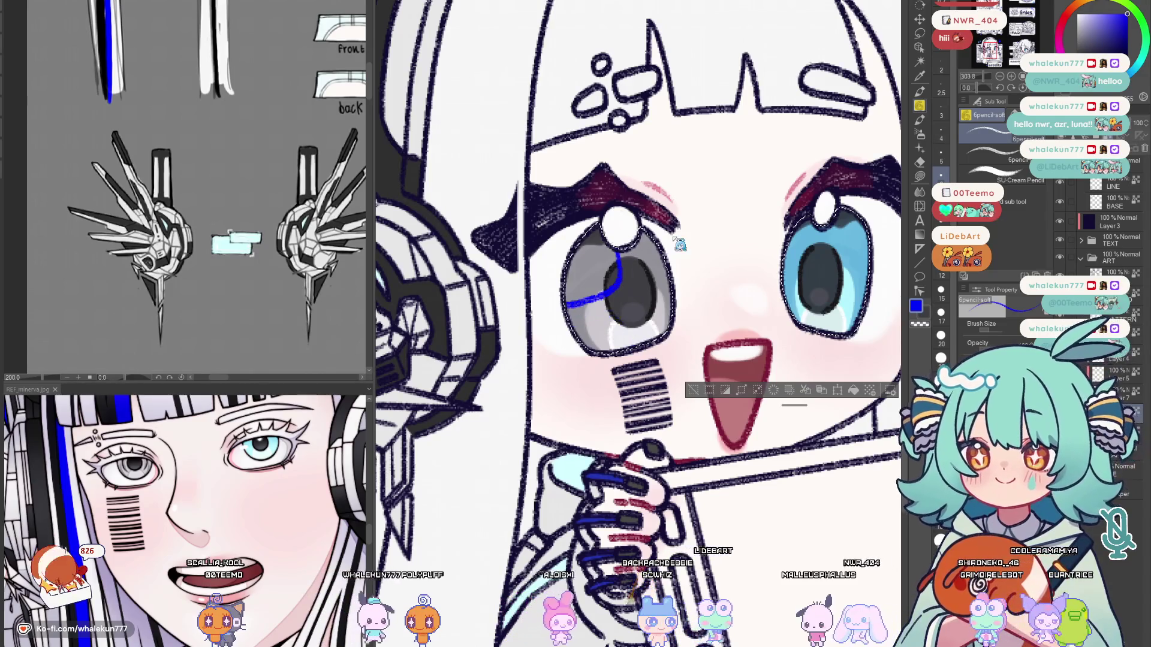
key(ctrl+z)
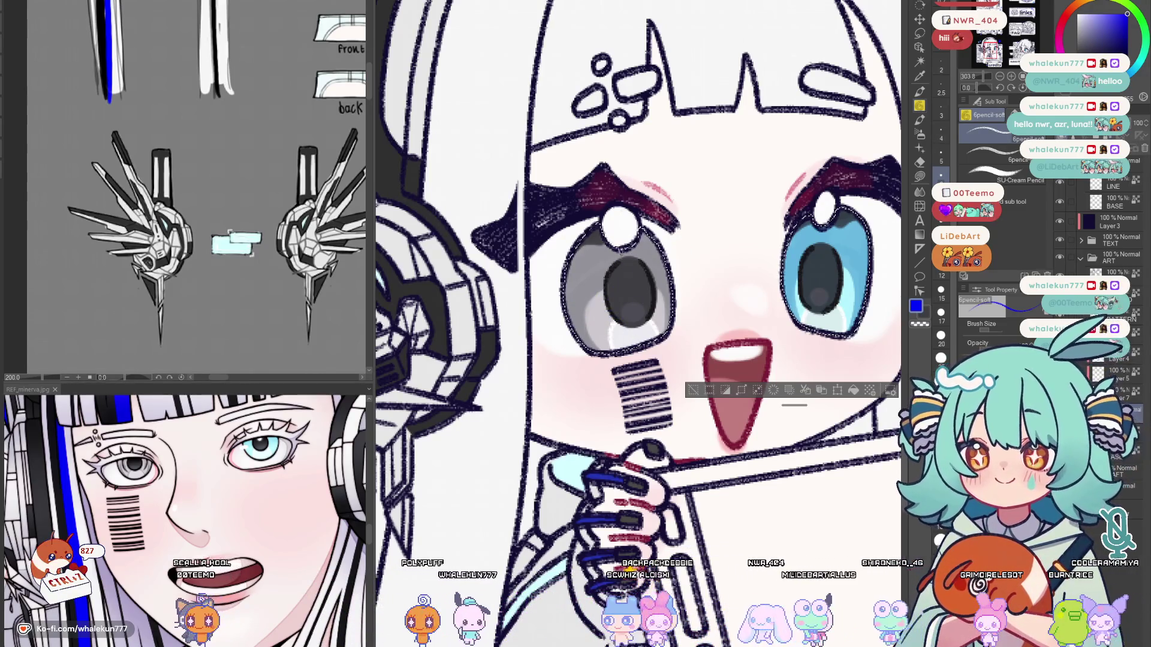
drag(565, 297, 622, 260)
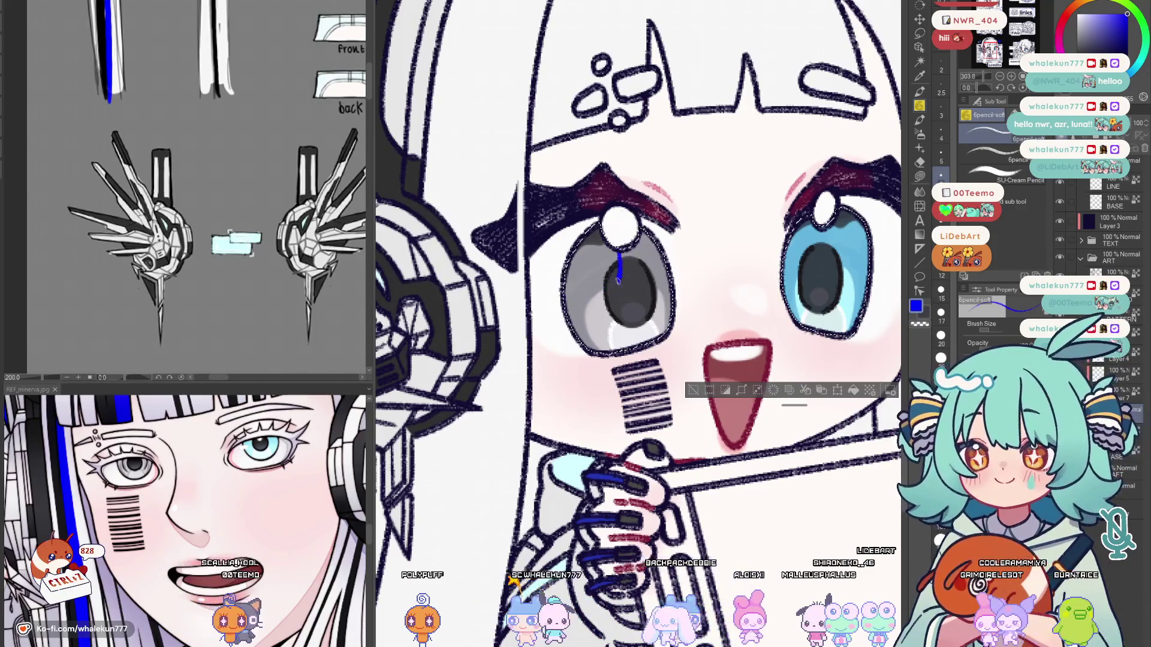
key(ctrl+z)
drag(576, 292, 620, 259)
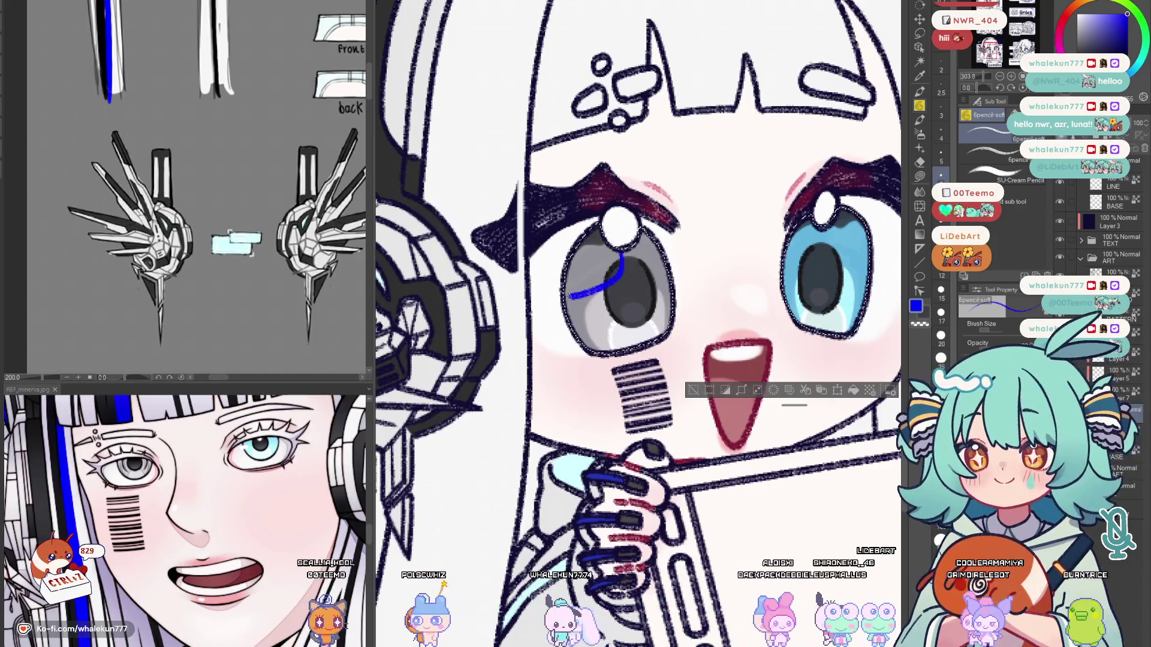
key(ctrl+z)
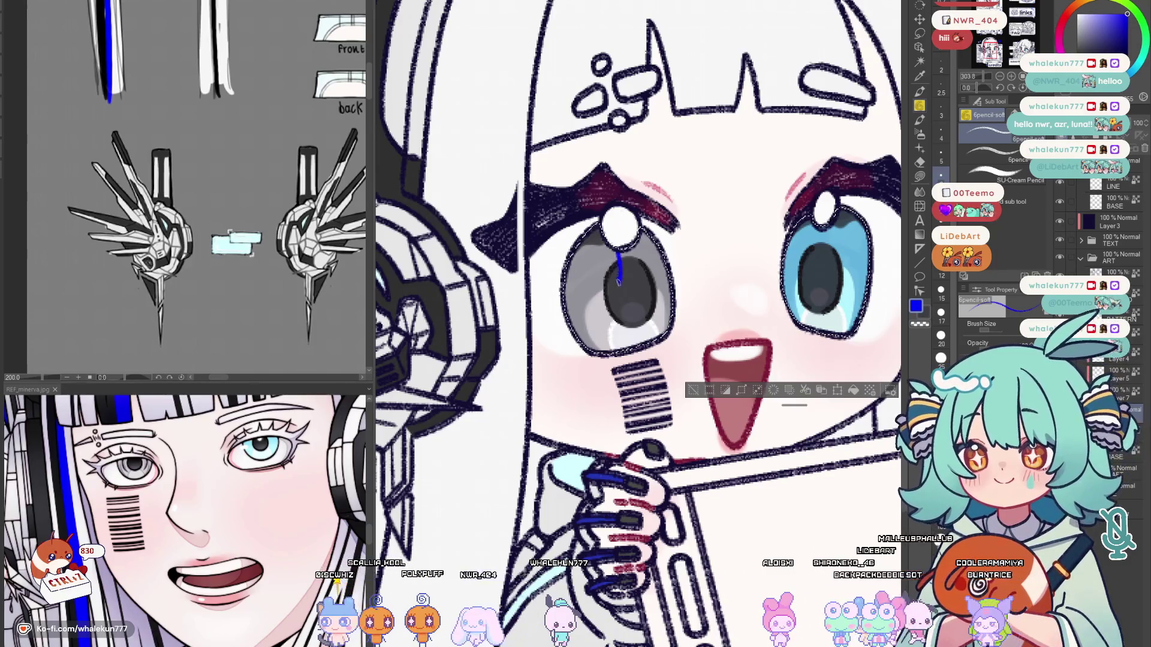
key(ctrl+z)
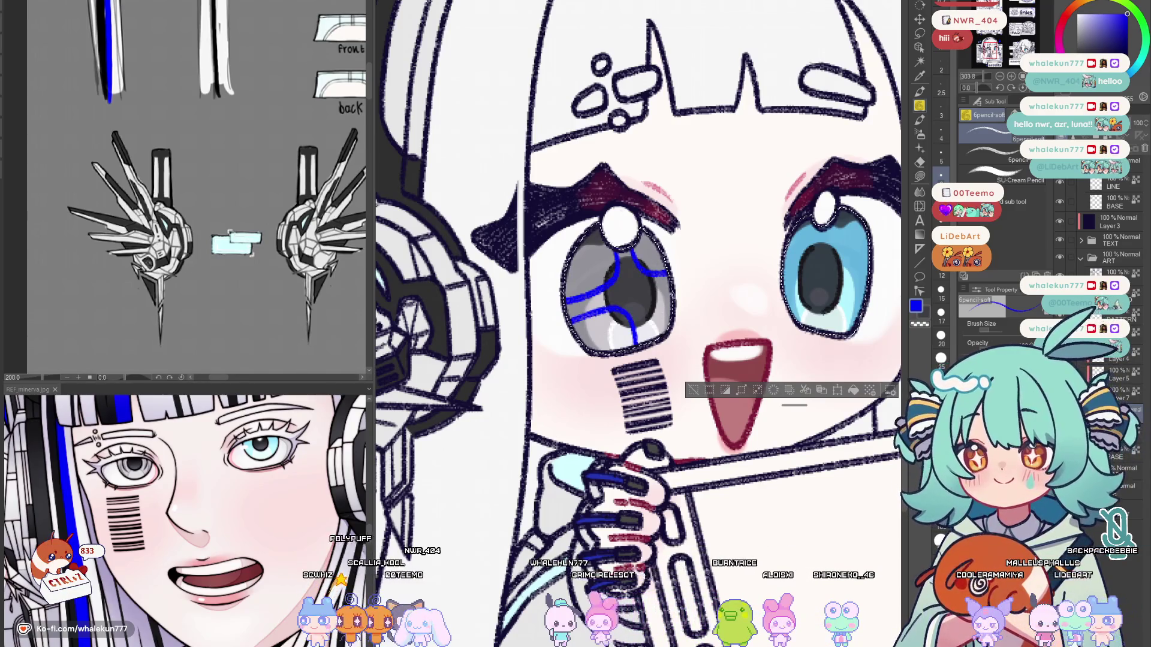
scroll(705, 298, down, 5)
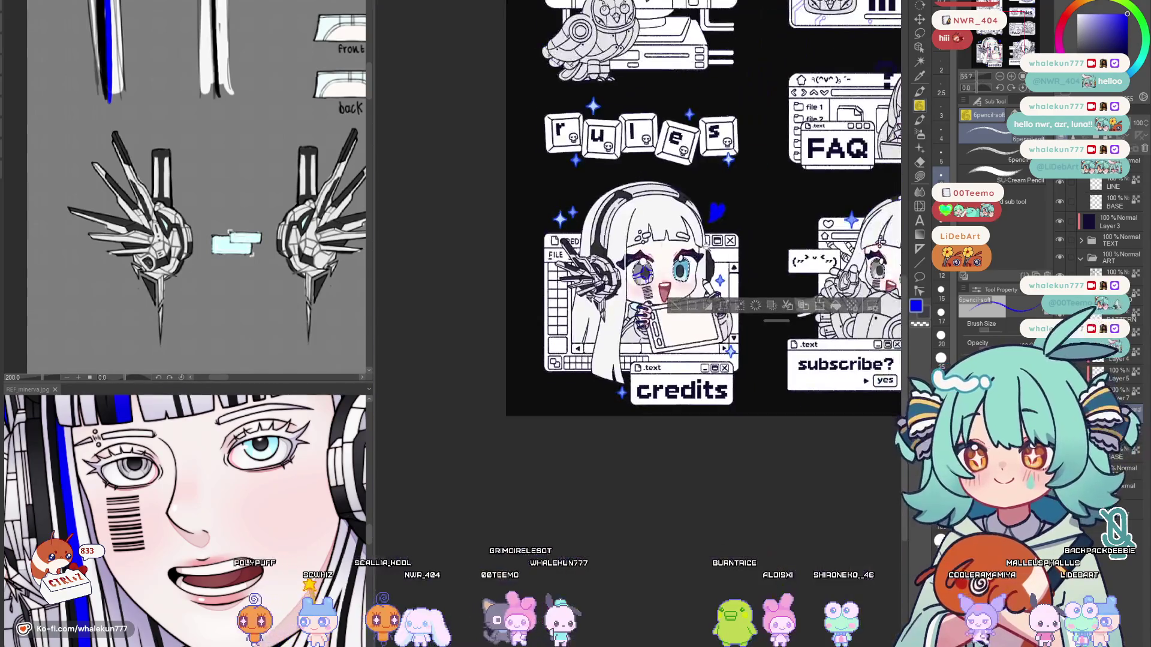
scroll(630, 270, up, 5)
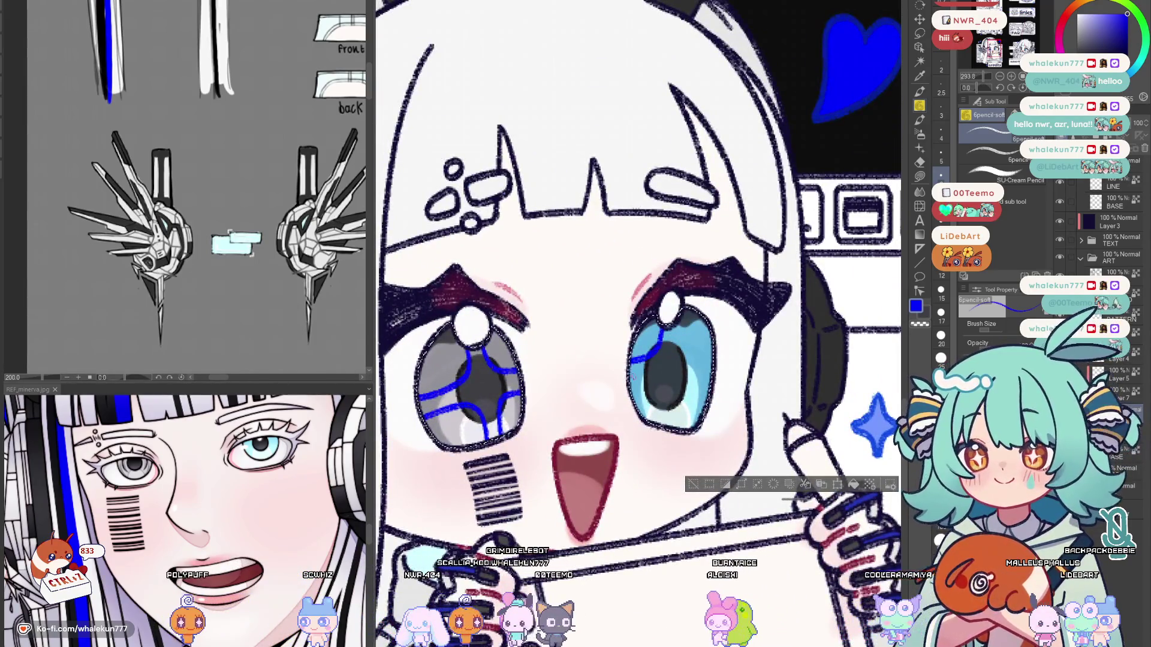
Draw blue cross lines in the blue eye's iris, then switch to a hard pen for highlights.
drag(661, 330, 649, 396)
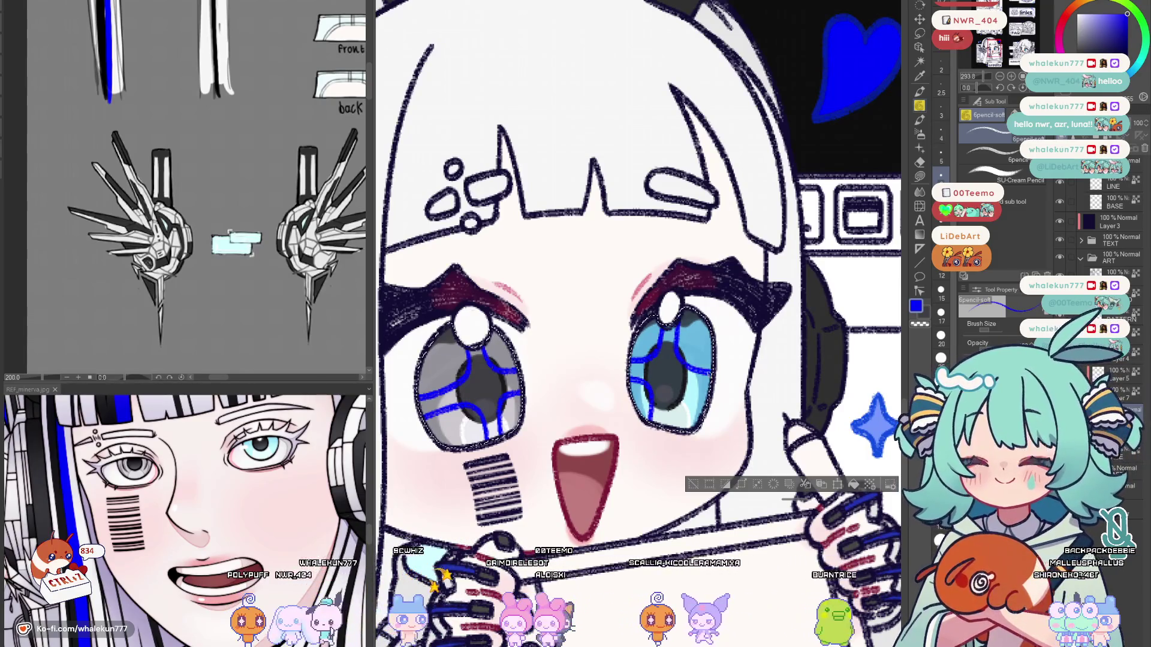
drag(687, 358, 710, 398)
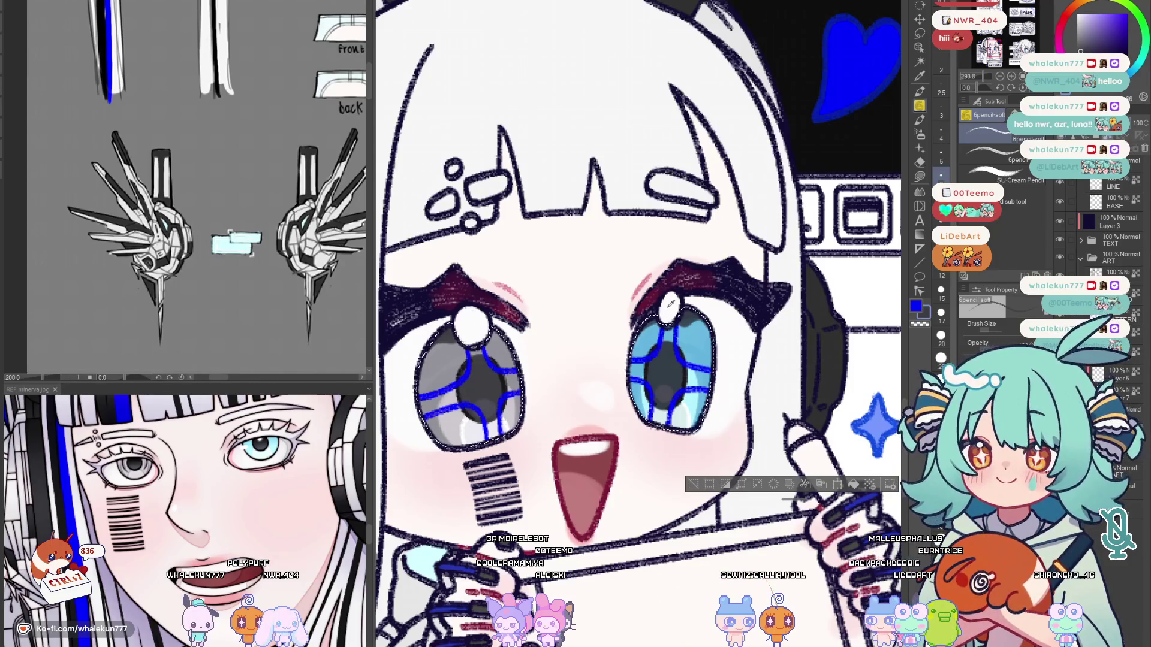
drag(584, 361, 755, 306)
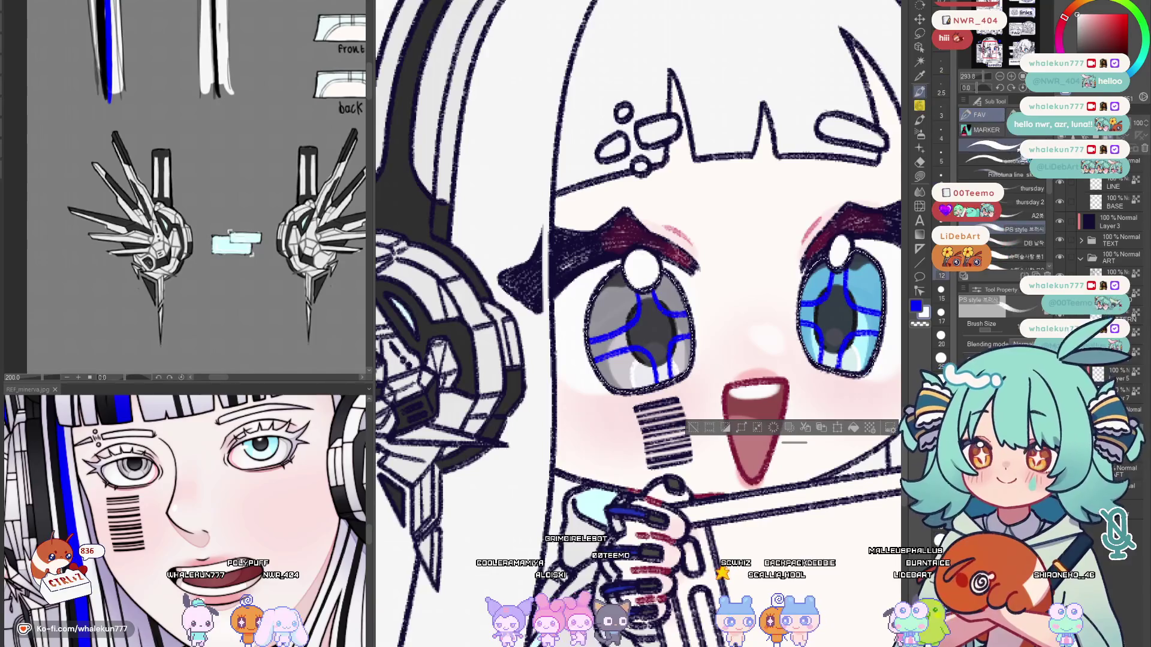
key(p)
Paint light highlights into the grey and blue eyes, shading part of the blue eye darker.
drag(647, 288, 671, 382)
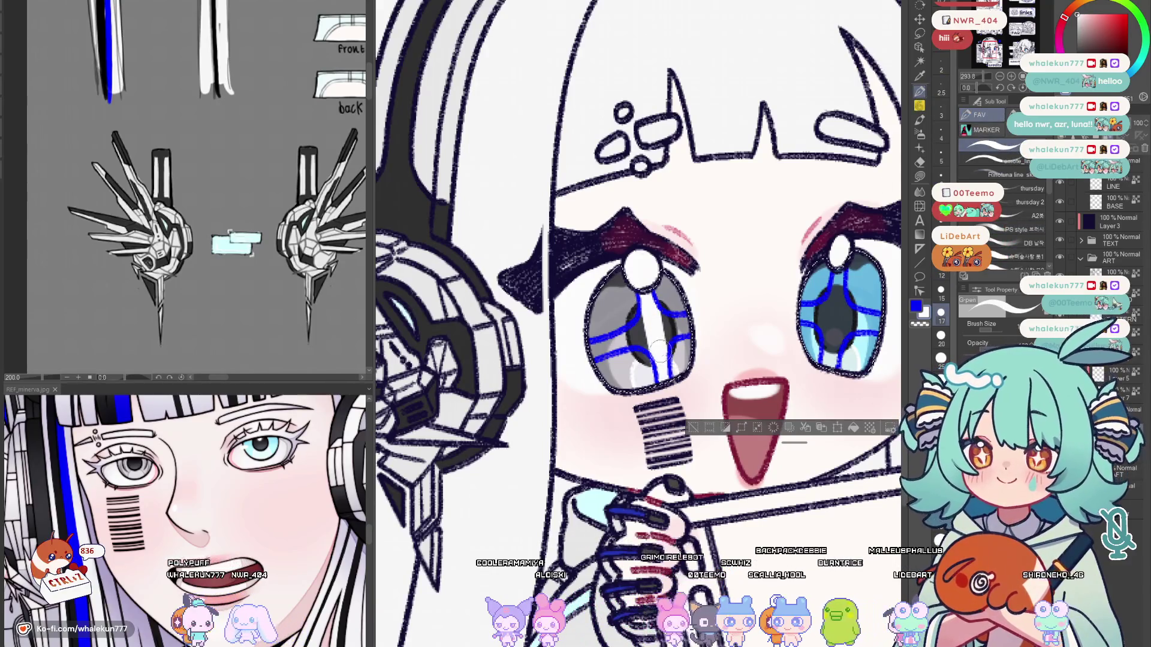
drag(664, 333, 648, 383)
key(ctrl+z)
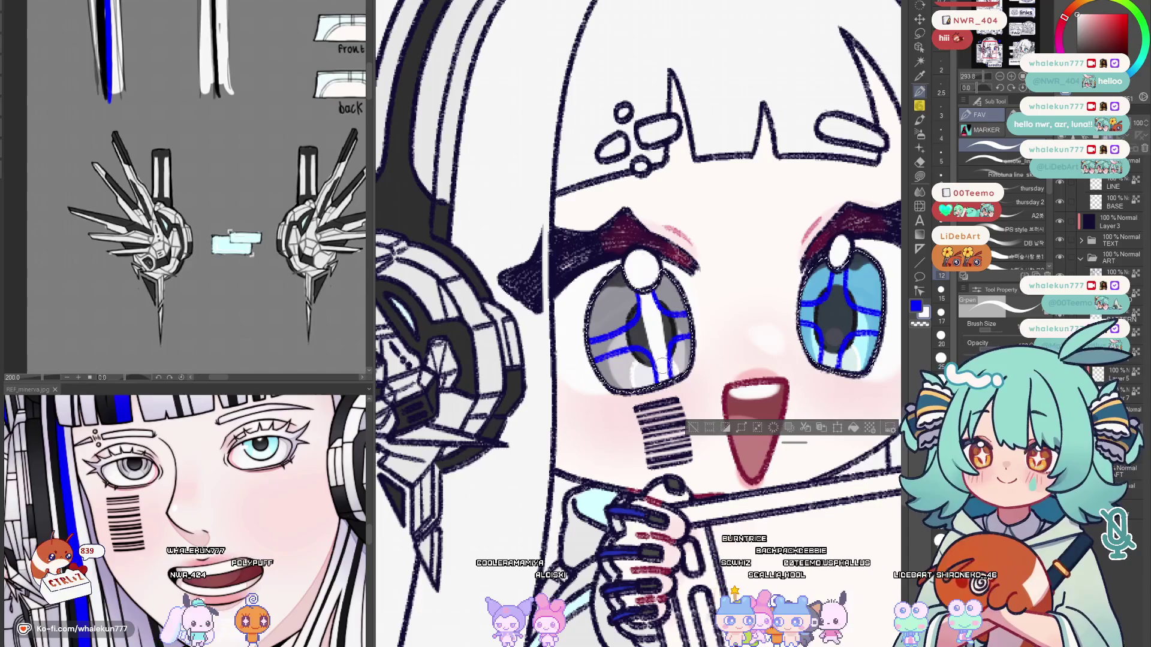
drag(635, 331, 663, 325)
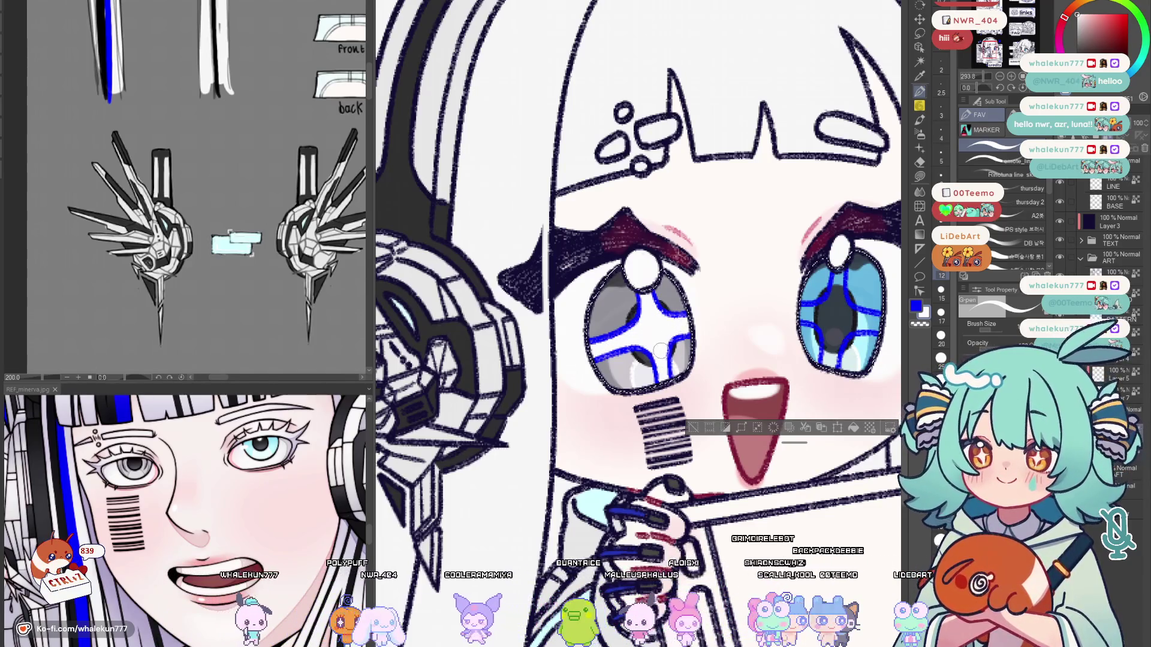
scroll(670, 325, right, 3)
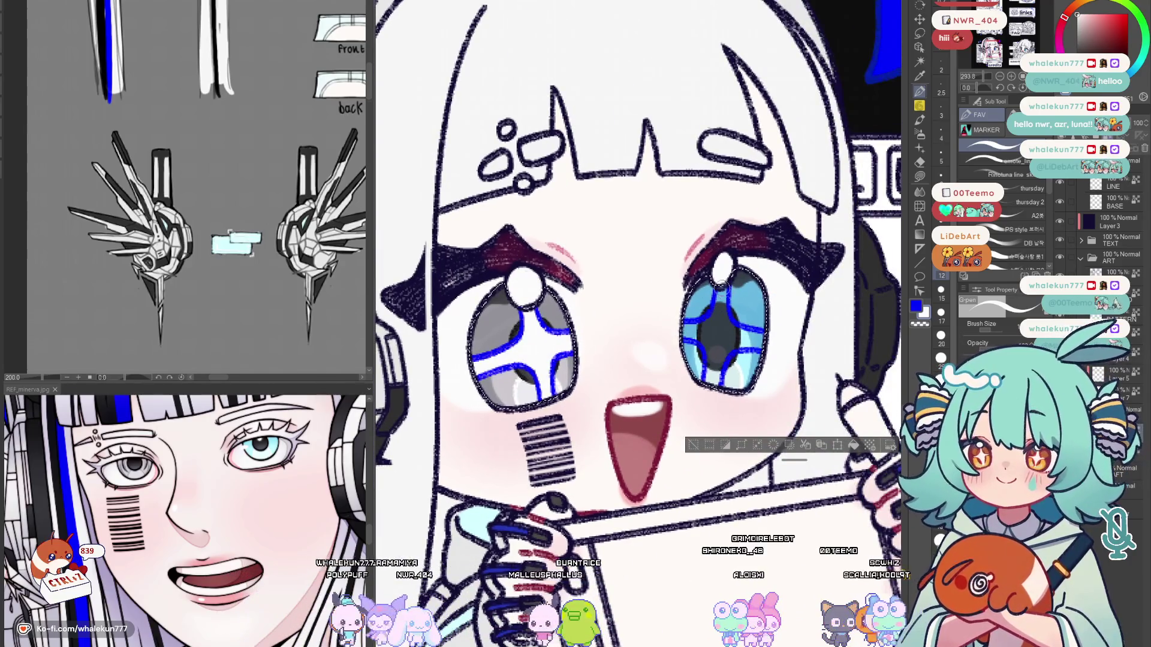
drag(719, 287, 713, 353)
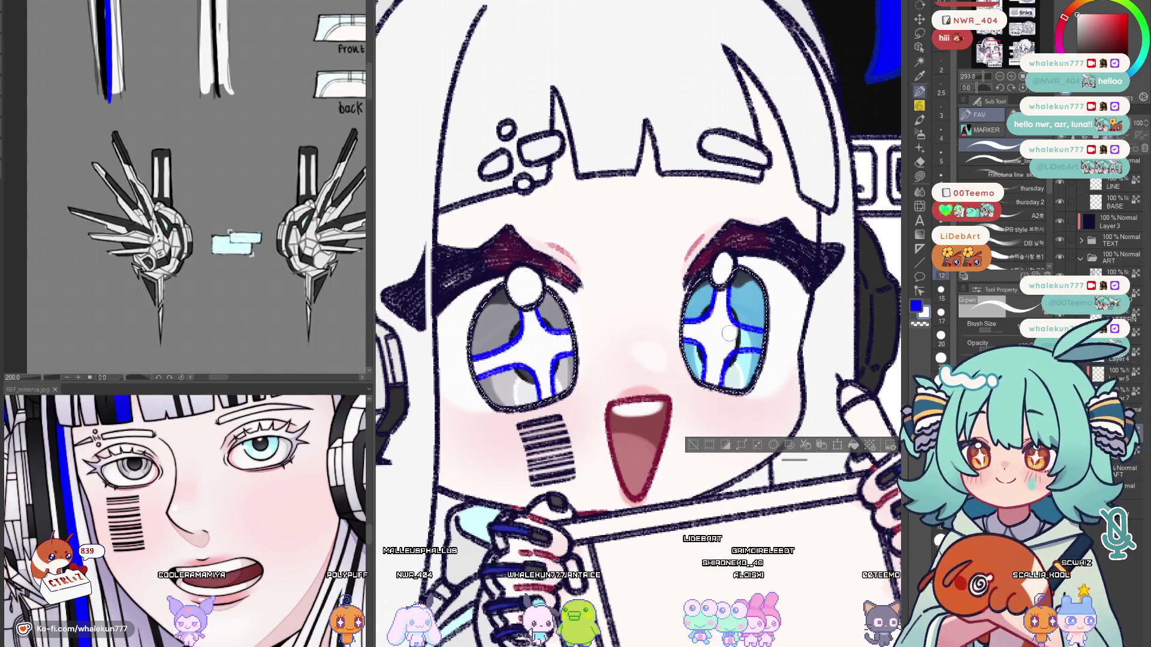
drag(727, 334, 720, 351)
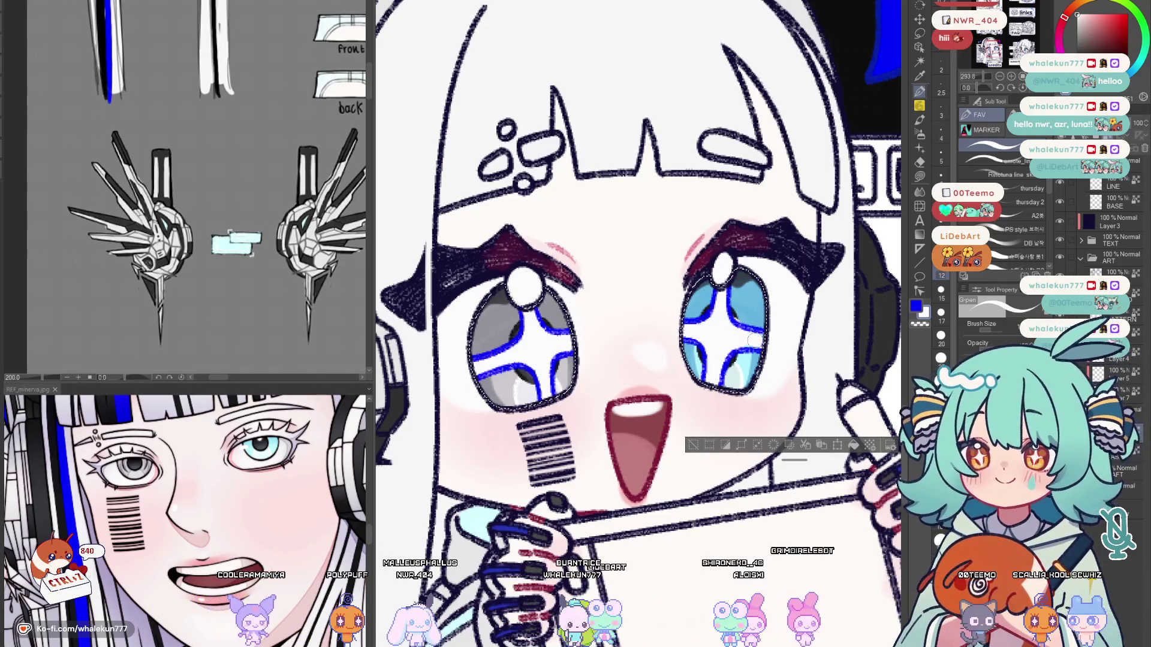
drag(756, 297, 731, 326)
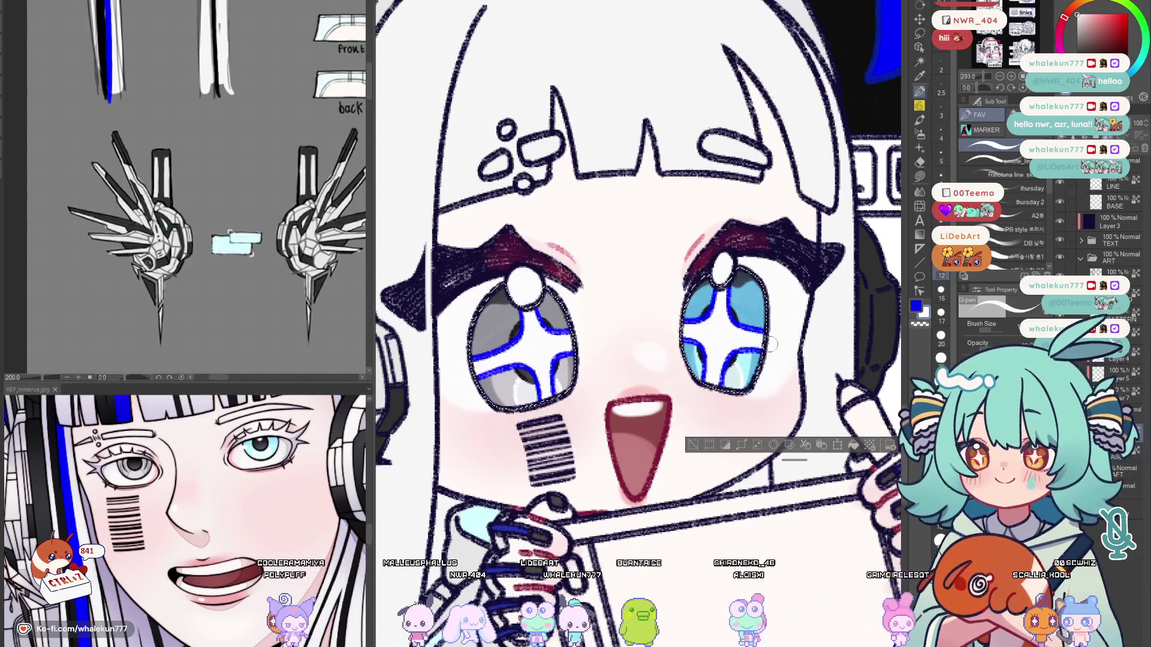
key(alt+Tab)
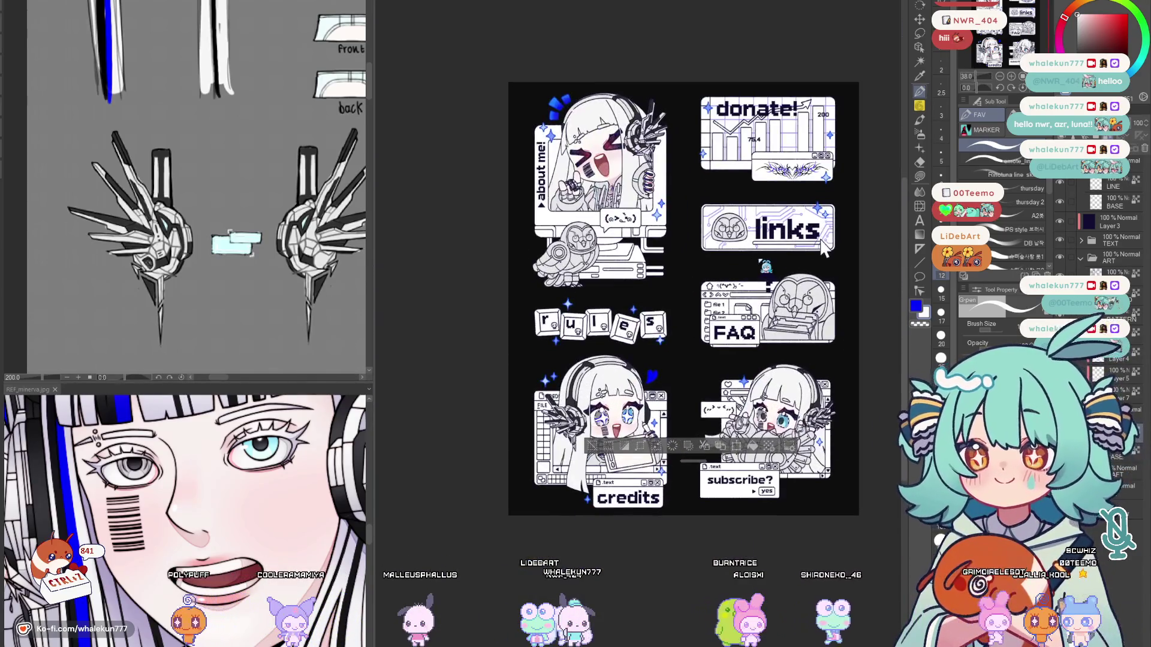
scroll(704, 389, up, 5)
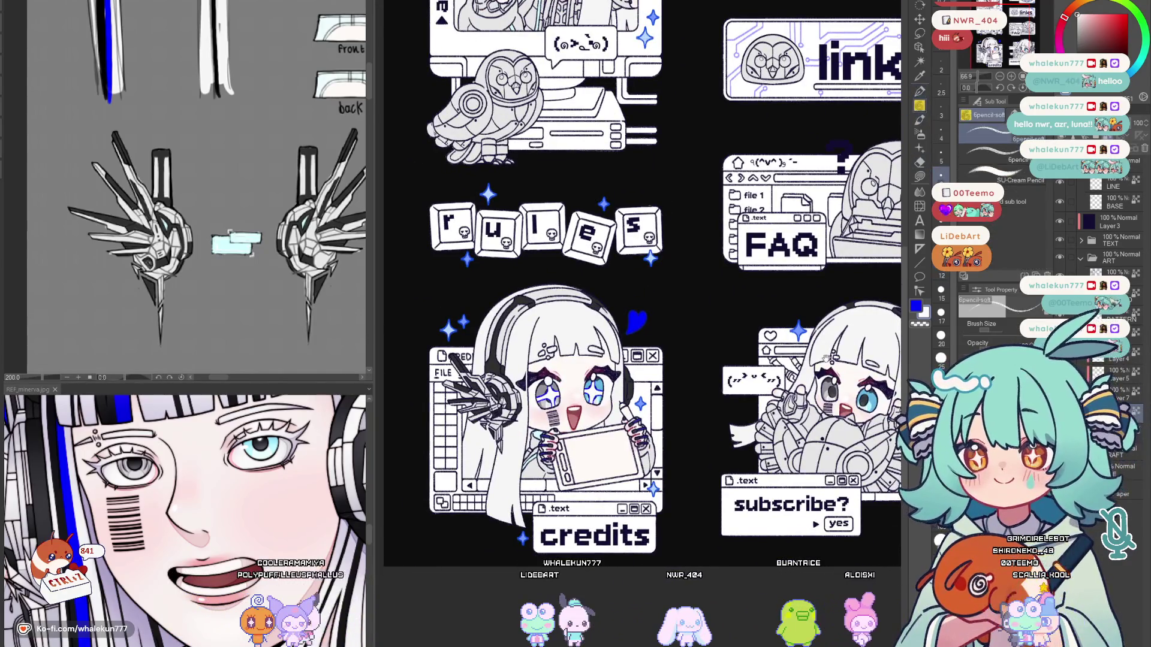
scroll(748, 391, up, 3)
scroll(747, 391, up, 2)
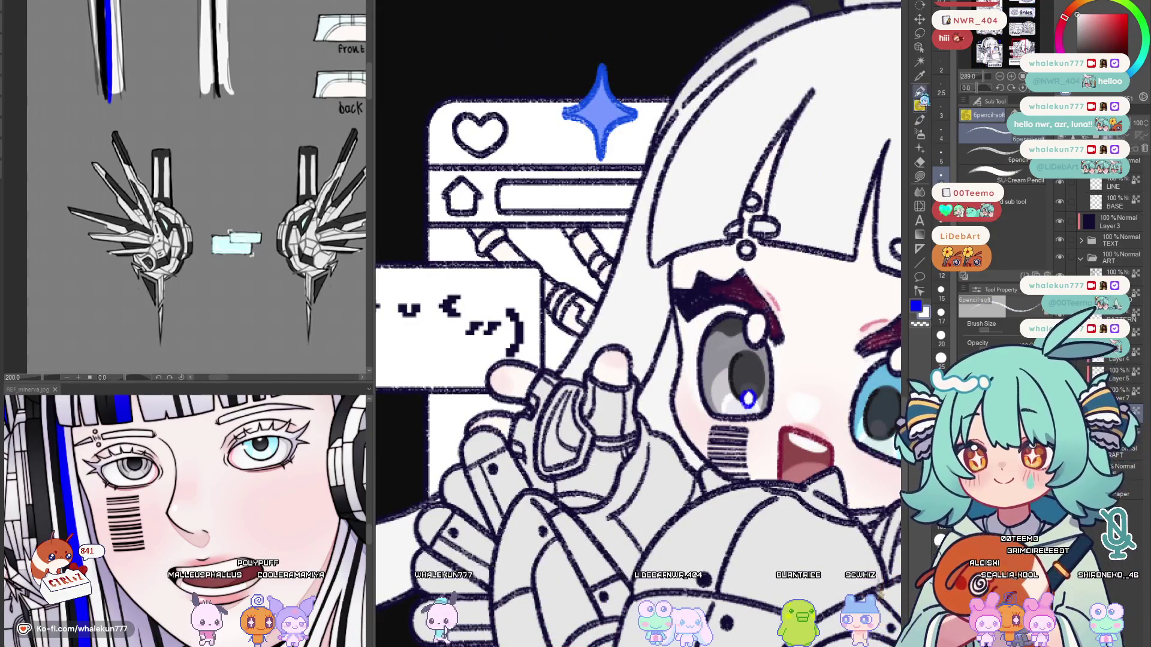
Dab a blue catchlight into the subscribe chibi's eye and mirror the canvas to check it.
drag(748, 398, 724, 371)
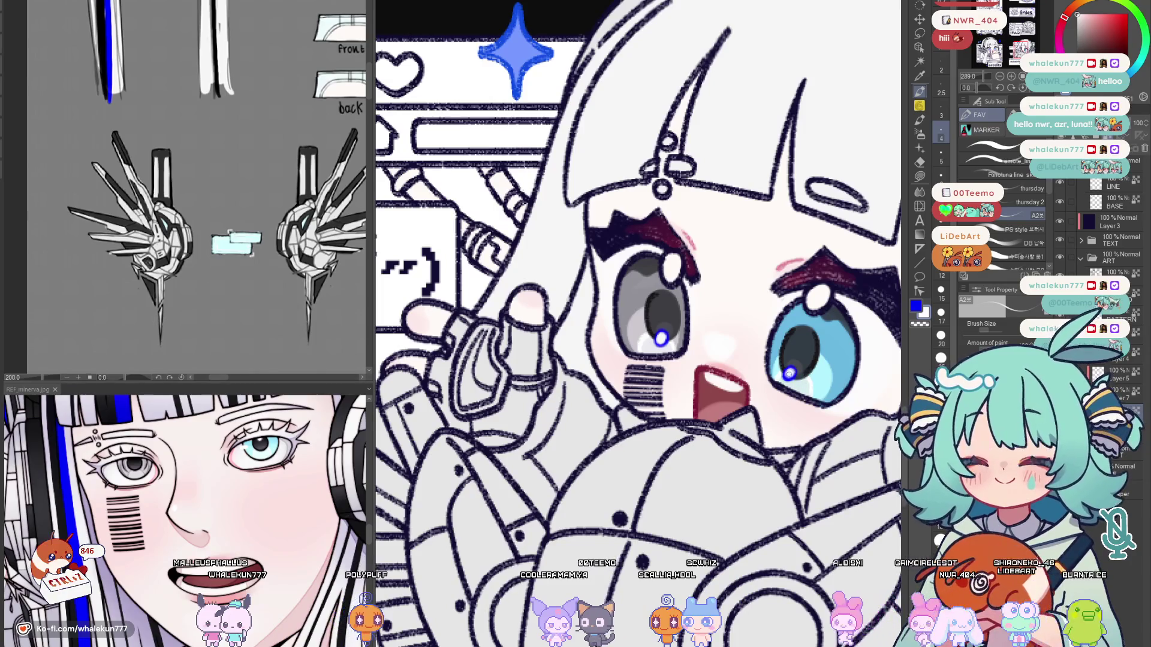
scroll(813, 306, down, 5)
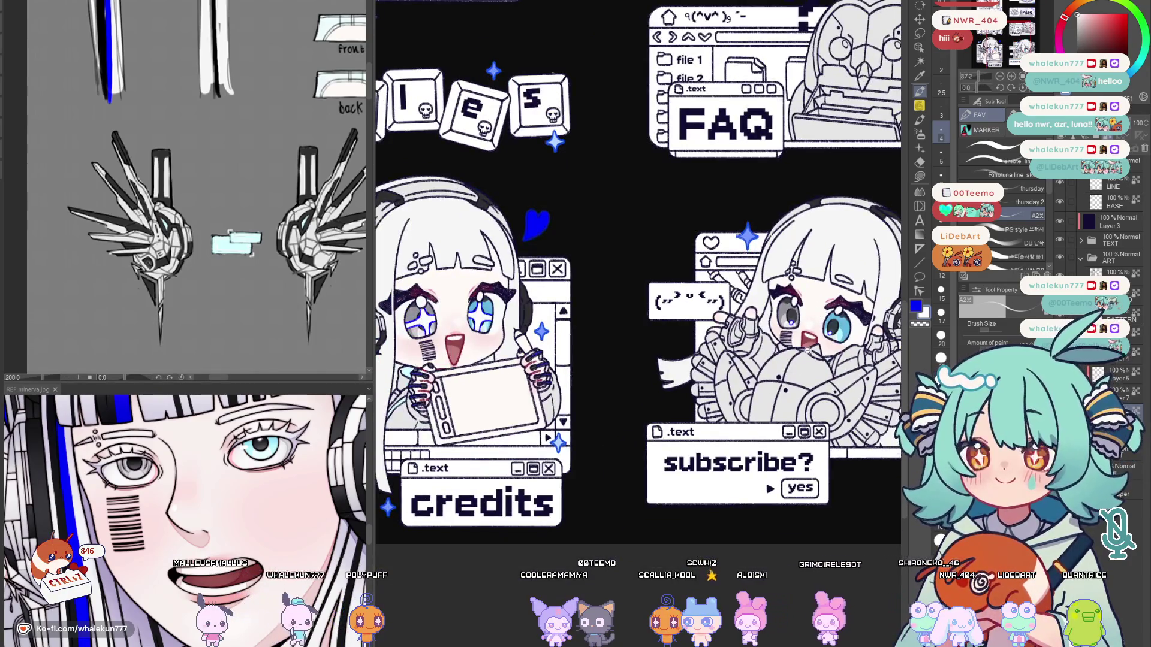
scroll(813, 306, down, 3)
key(m)
key(m)
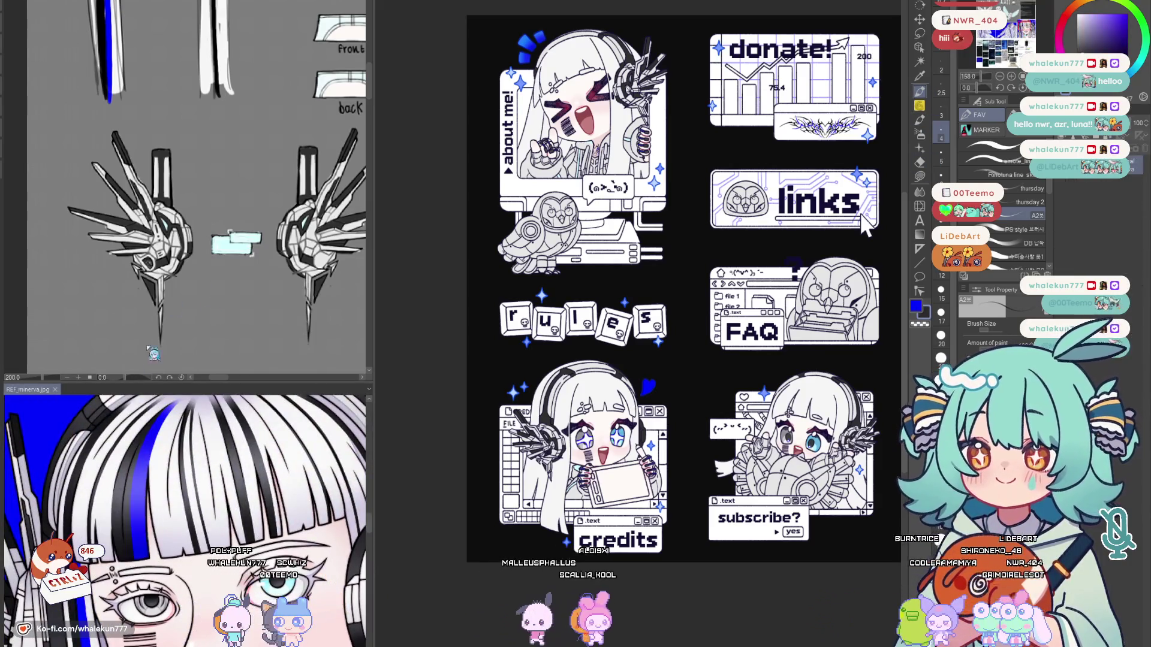
scroll(184, 189, up, 5)
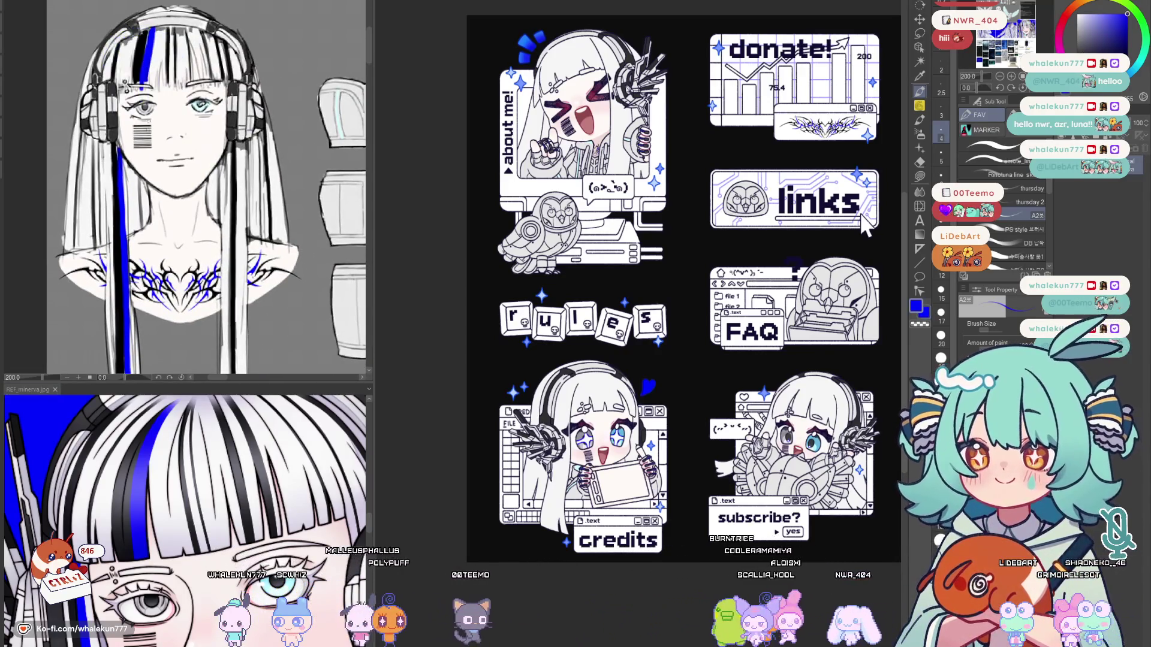
scroll(239, 289, down, 5)
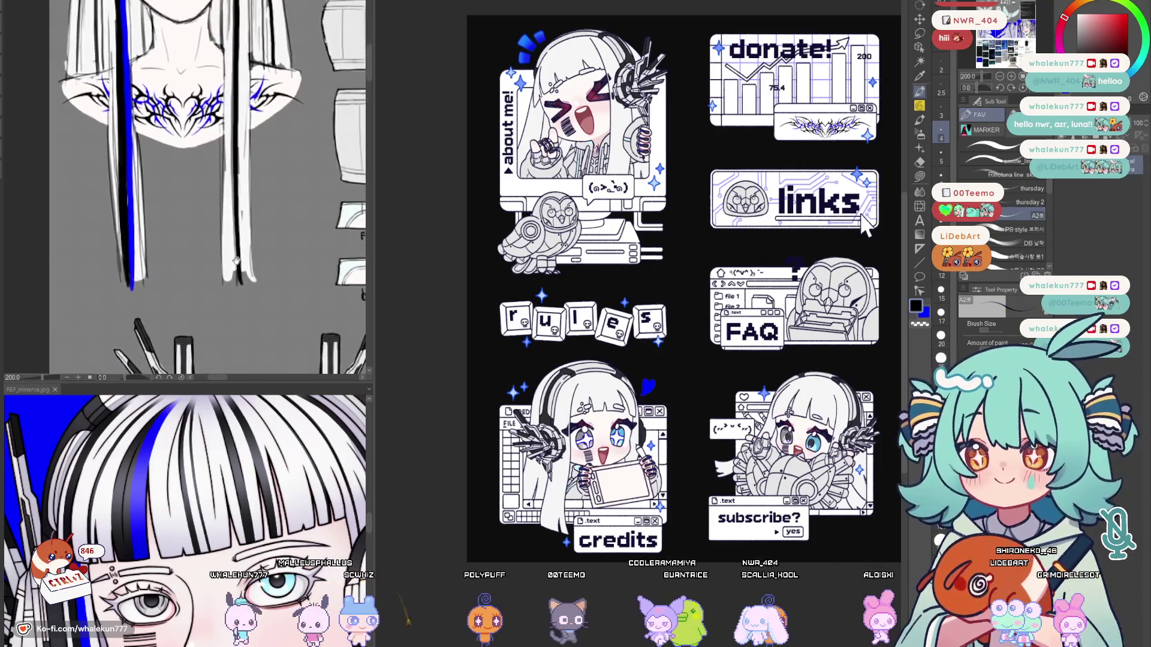
scroll(239, 289, up, 2)
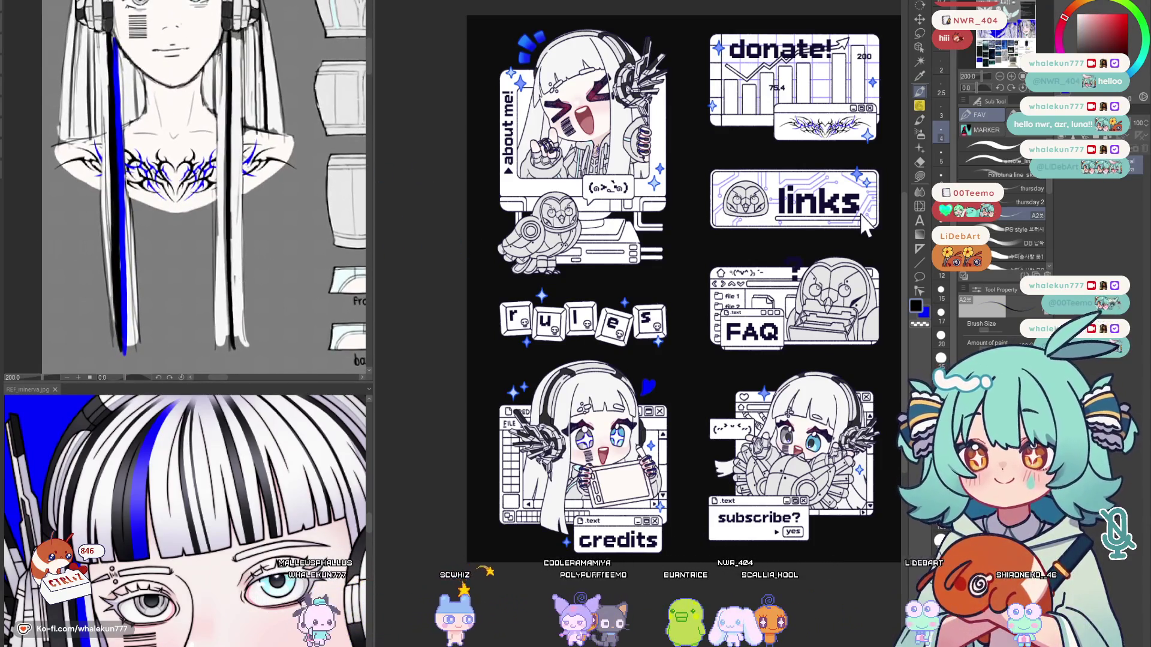
click(672, 406)
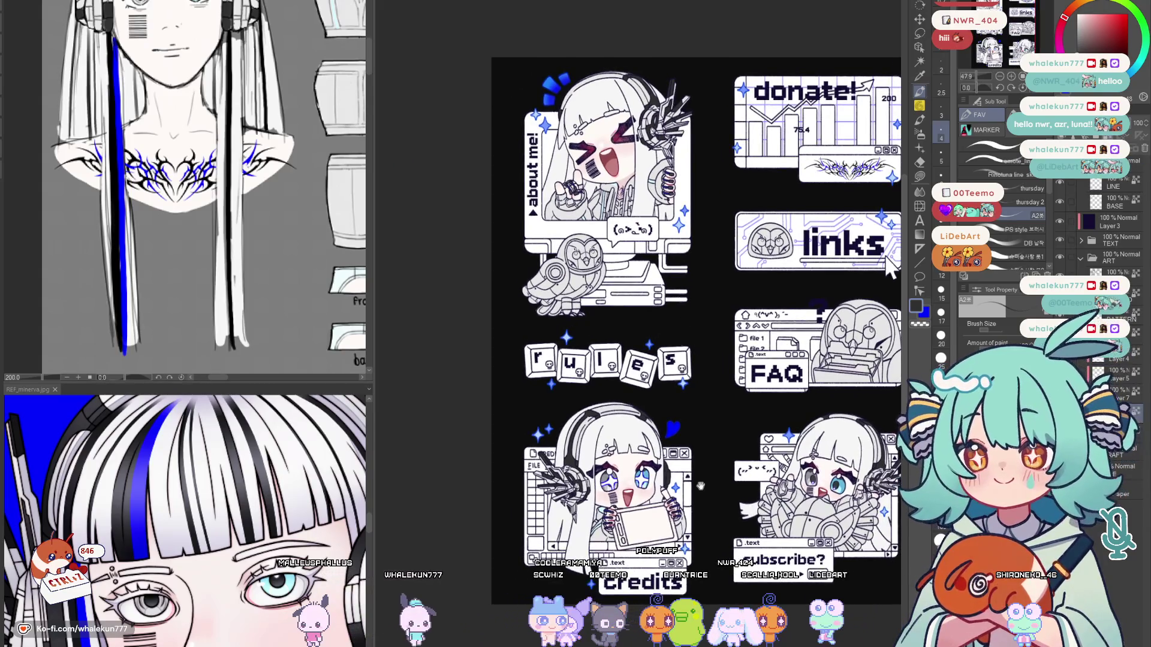
scroll(672, 405, down, 2)
scroll(654, 401, up, 2)
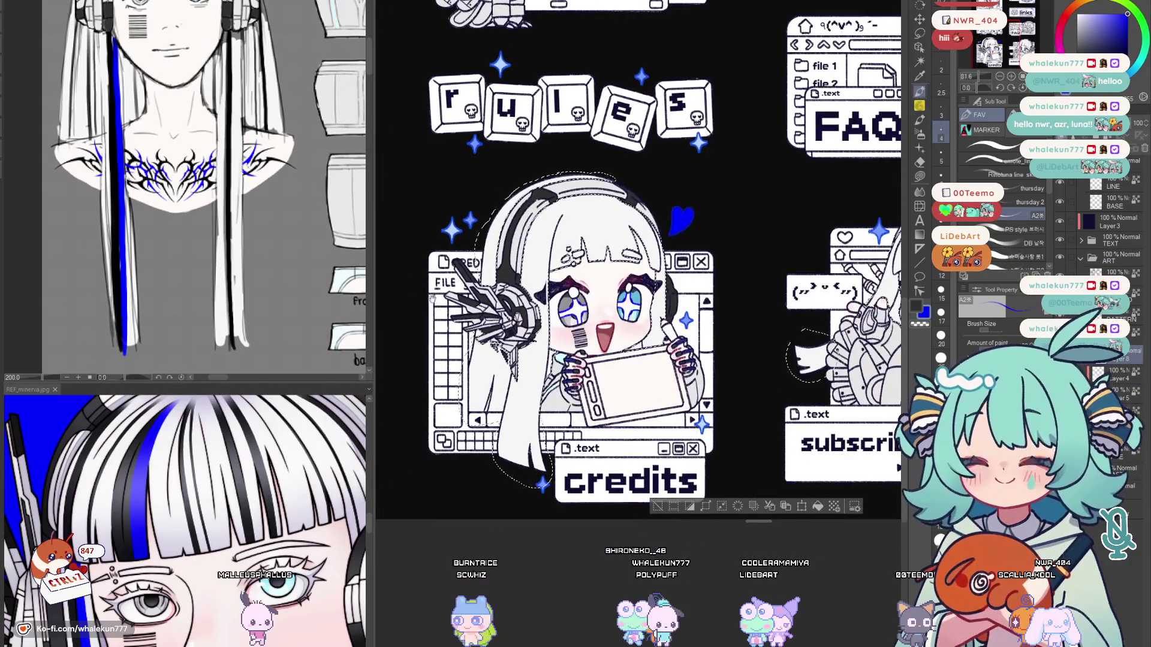
Zoom onto the chibi's head and ready a size-20 hard pen in blue.
drag(582, 233, 611, 303)
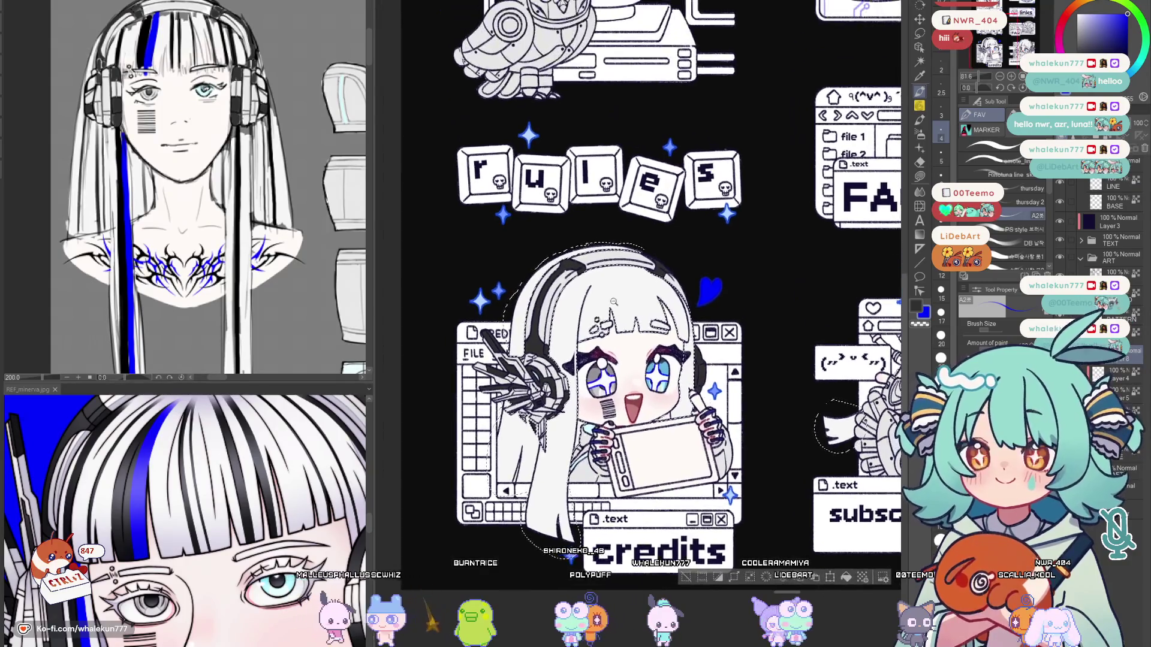
click(613, 301)
key(p)
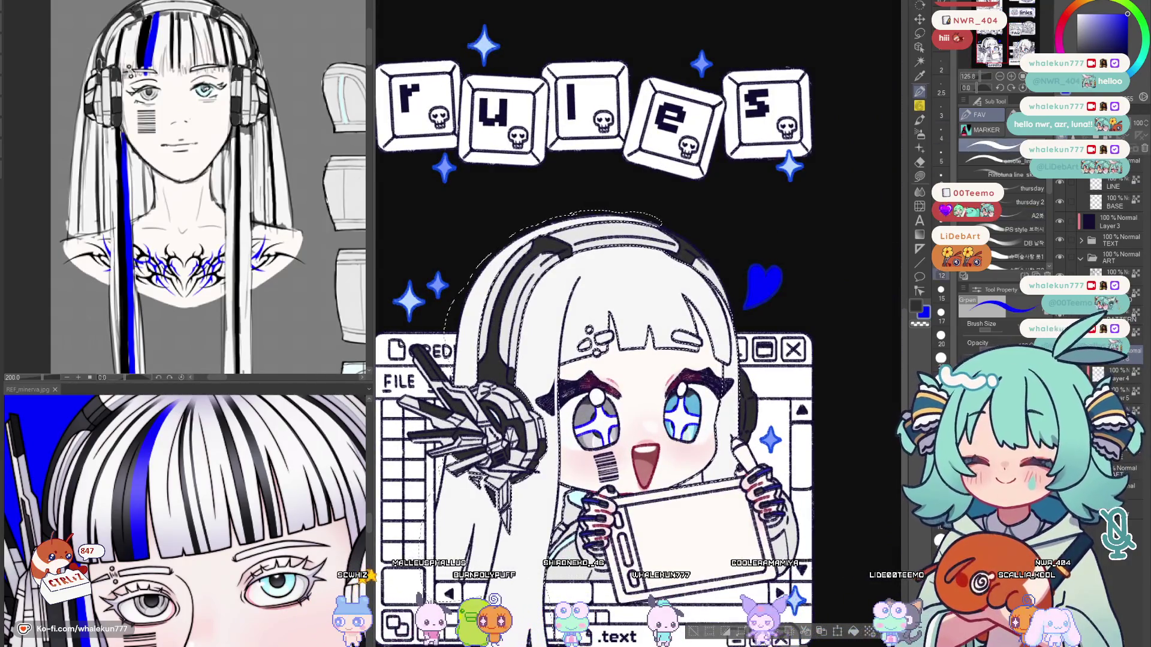
key(x)
key(bracketright)
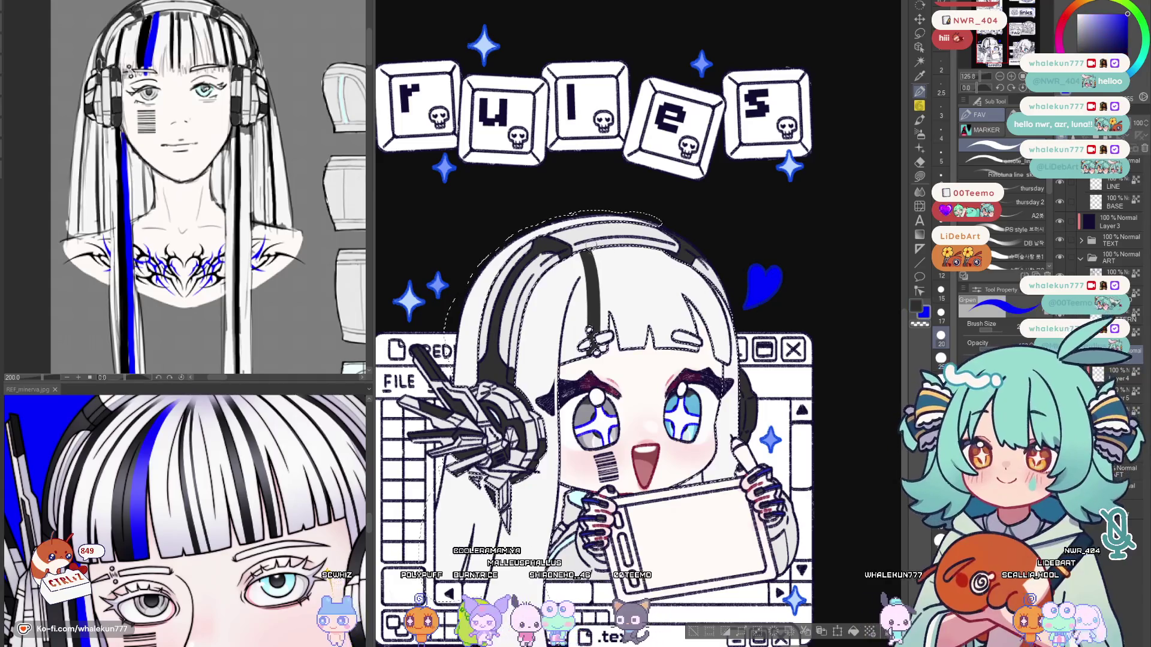
key(x)
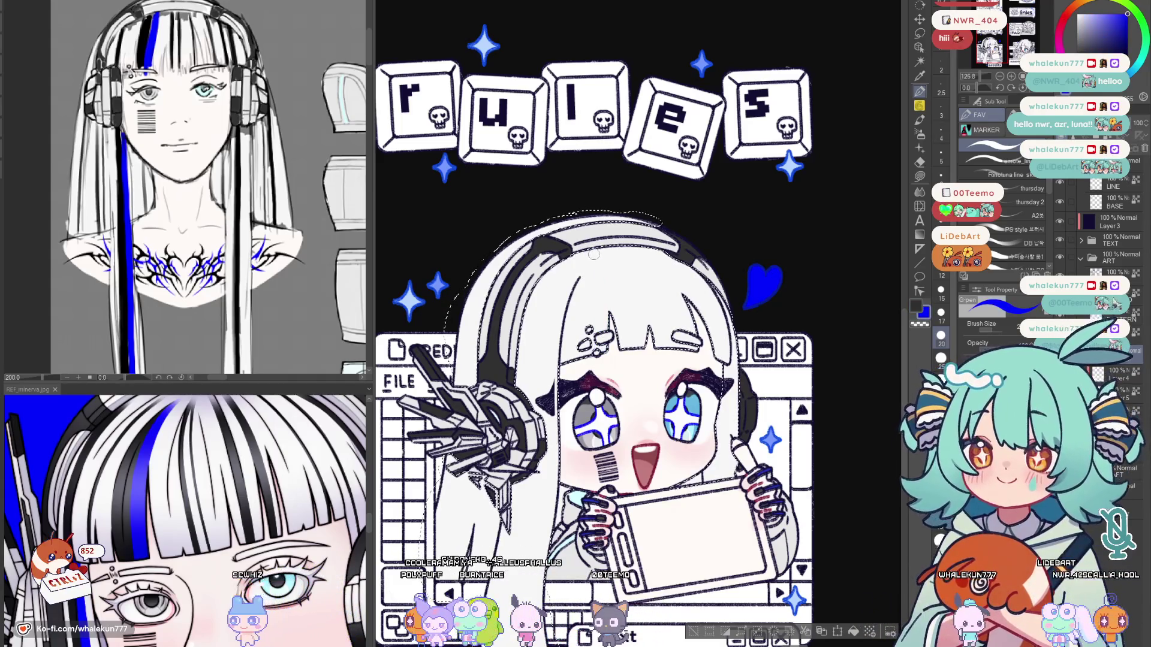
Paint a blue streak down the white hair, testing it with undo/redo and mirrored checks.
key(h)
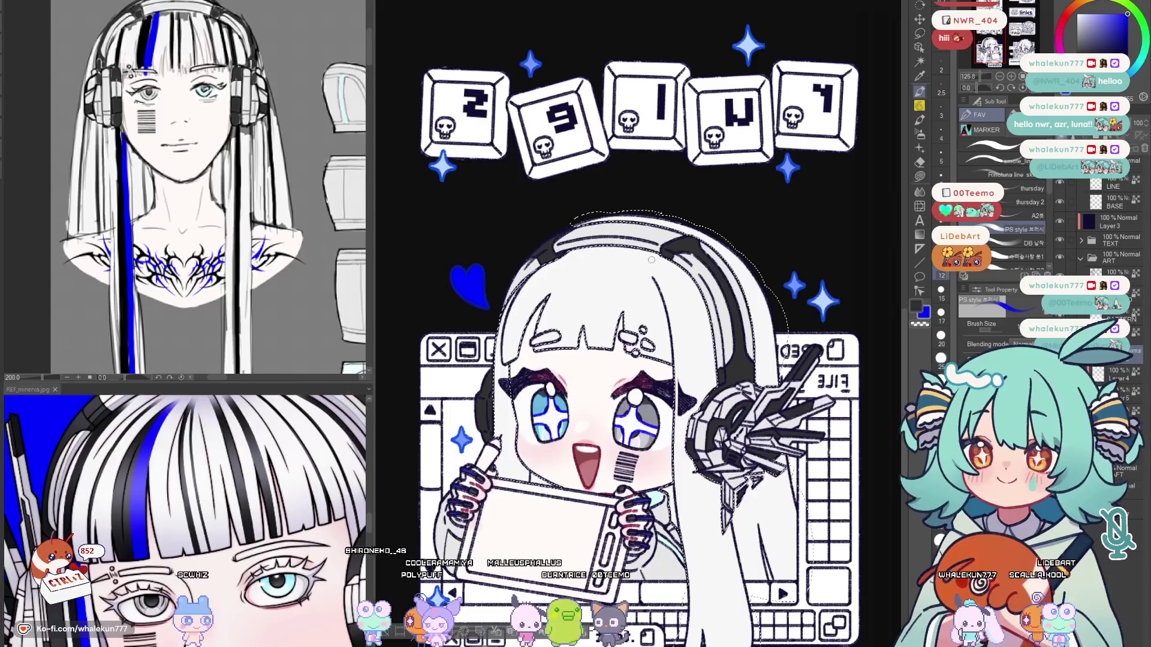
drag(646, 255, 627, 314)
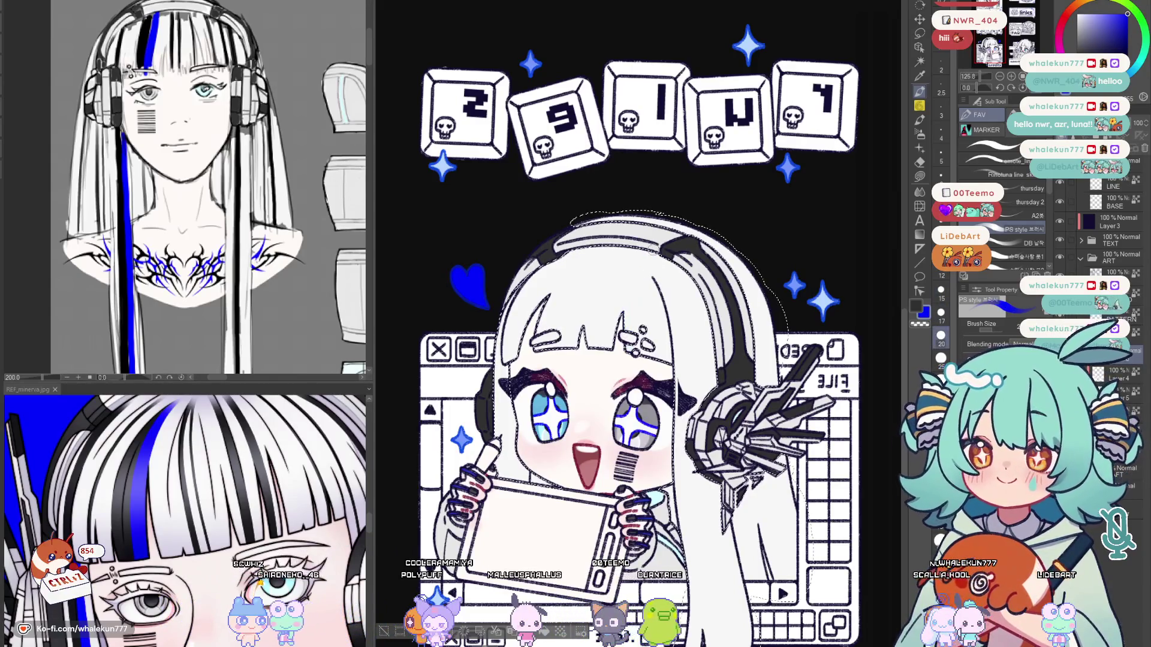
key(h)
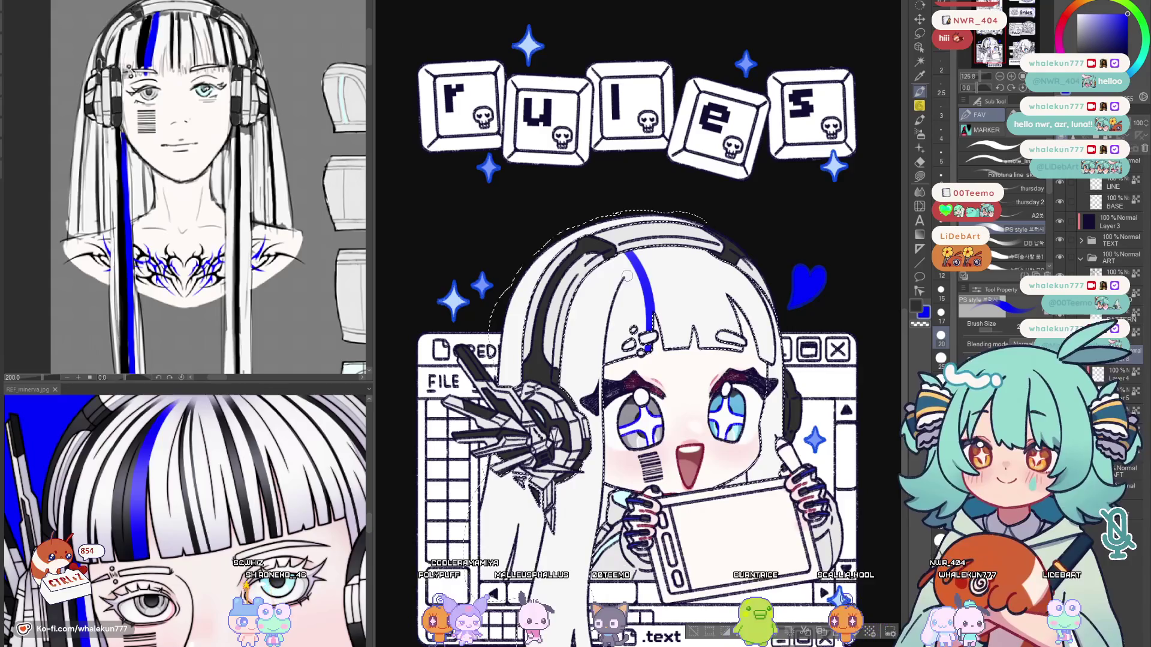
key(ctrl+z)
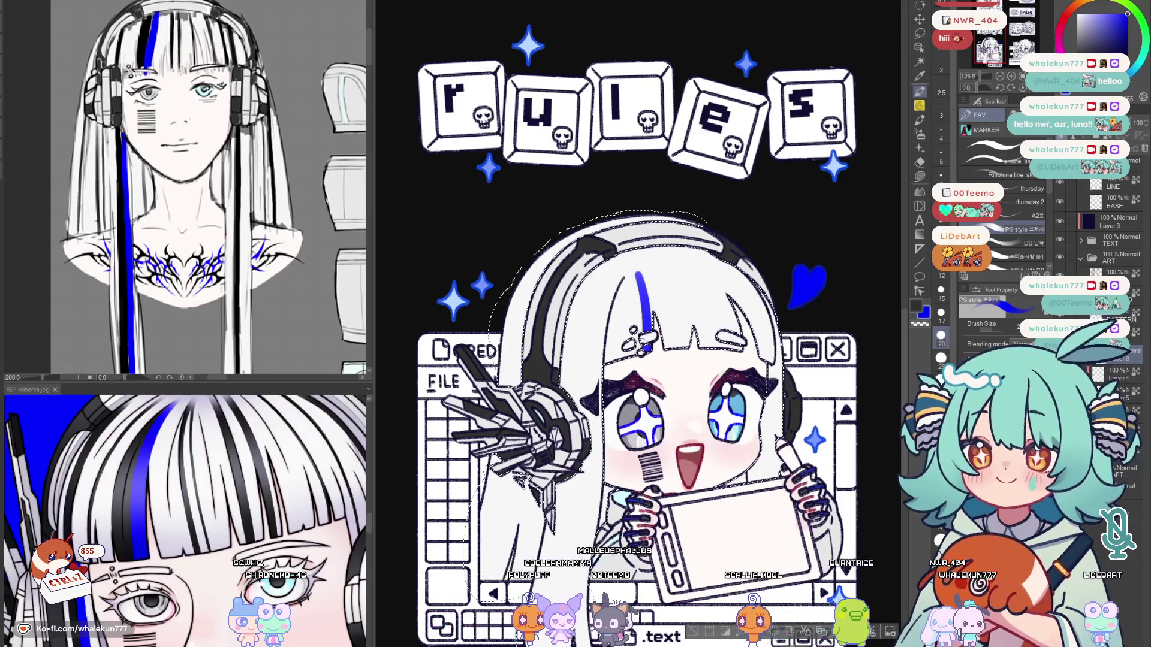
key(ctrl+z)
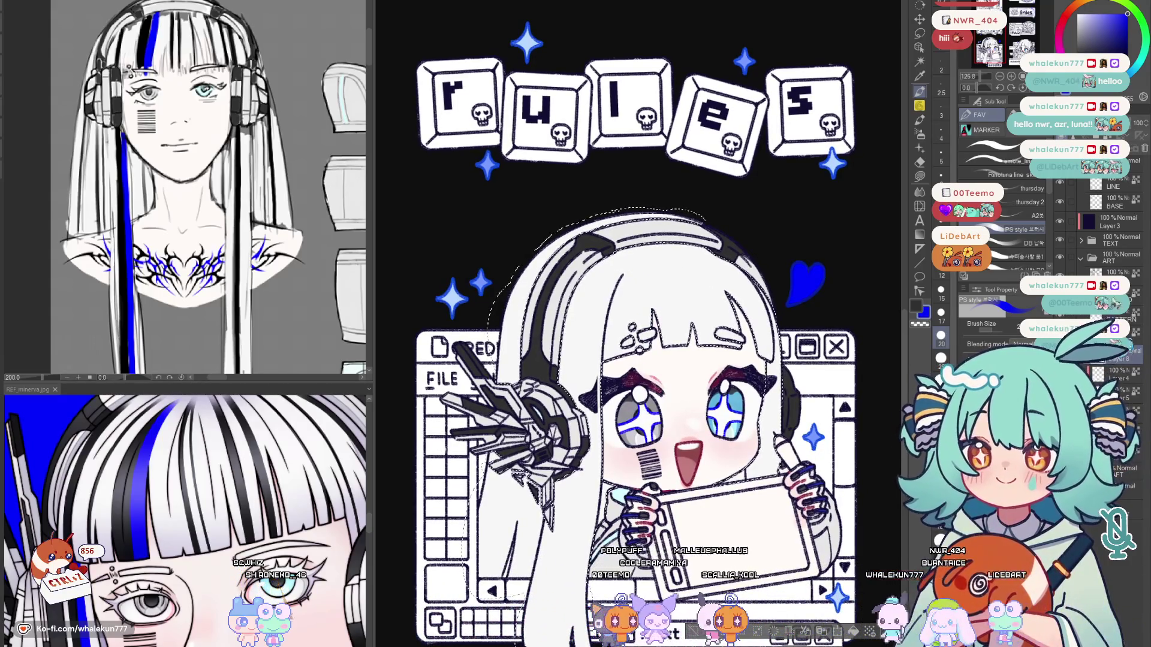
key(e)
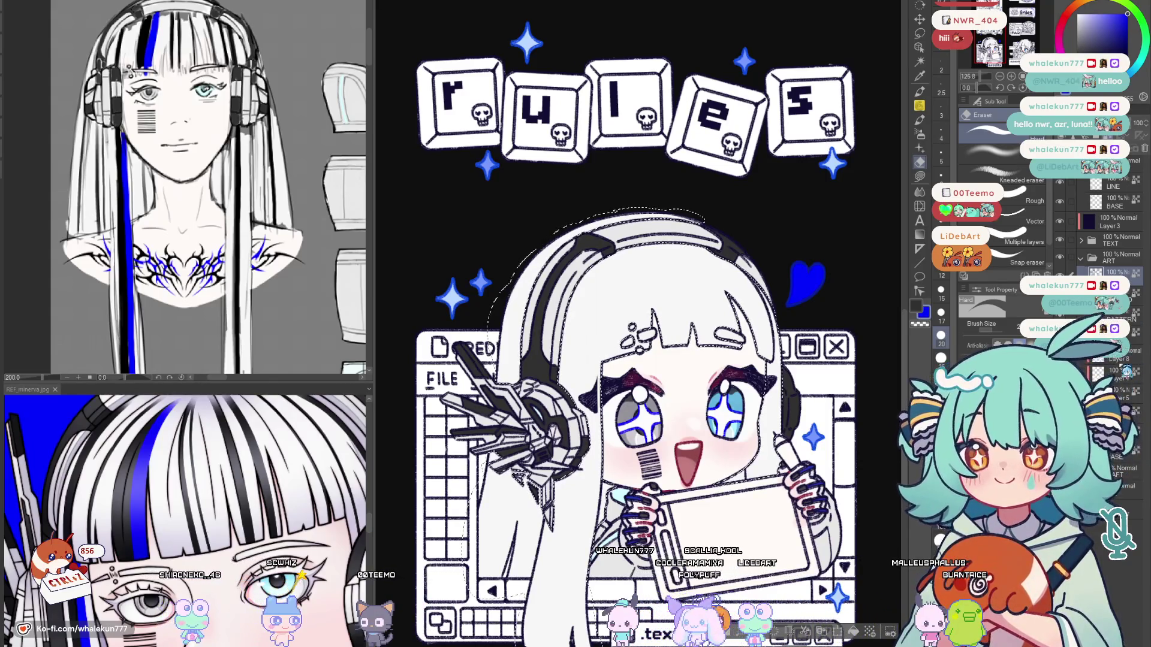
key(p)
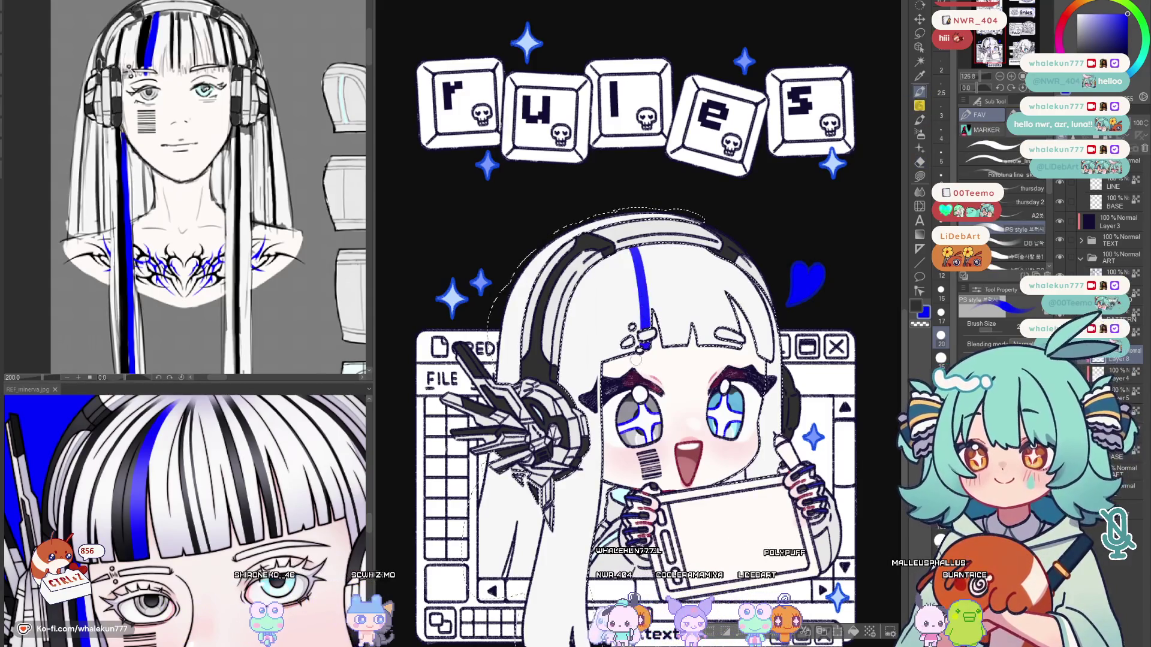
key(ctrl+z)
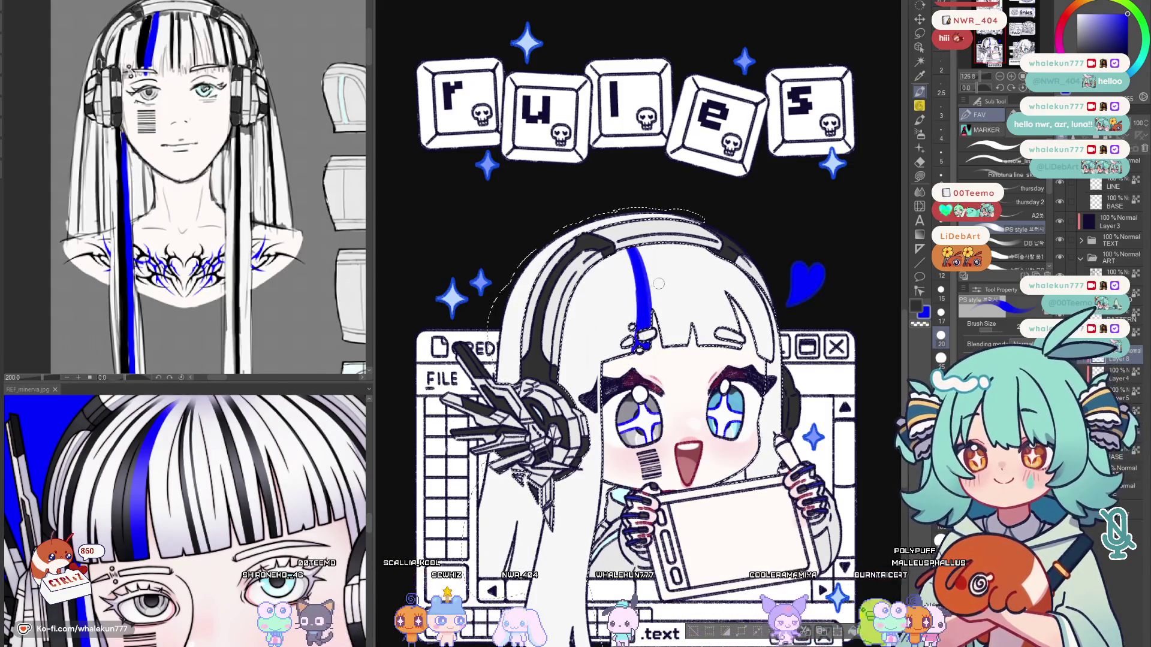
key(h)
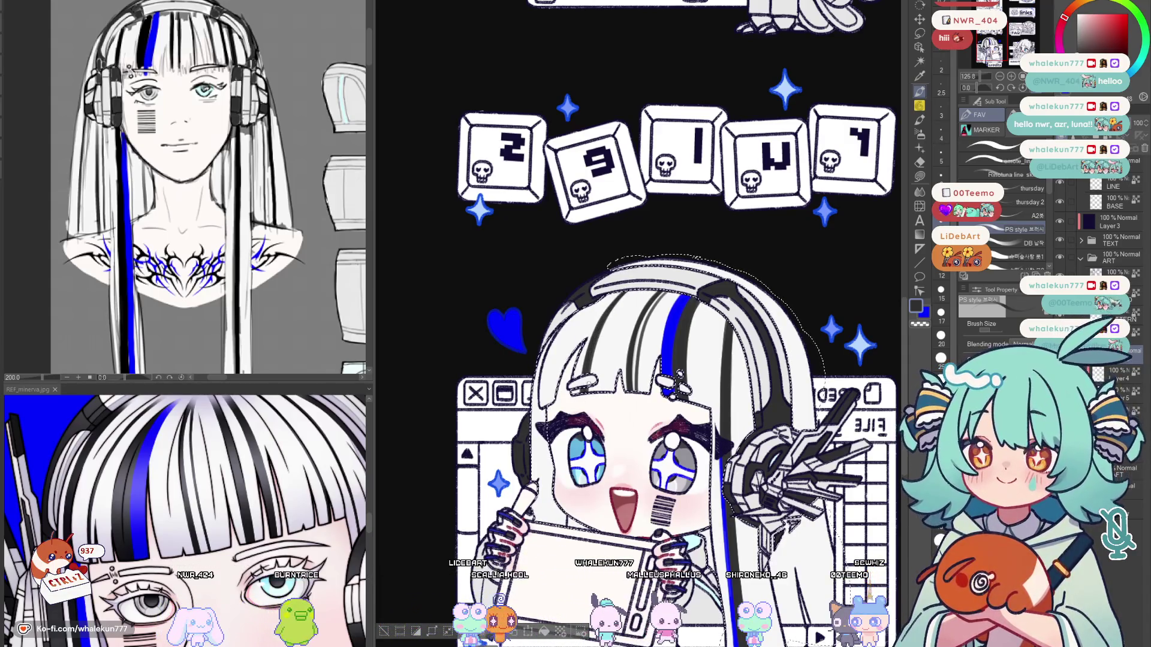
scroll(684, 359, up, 1)
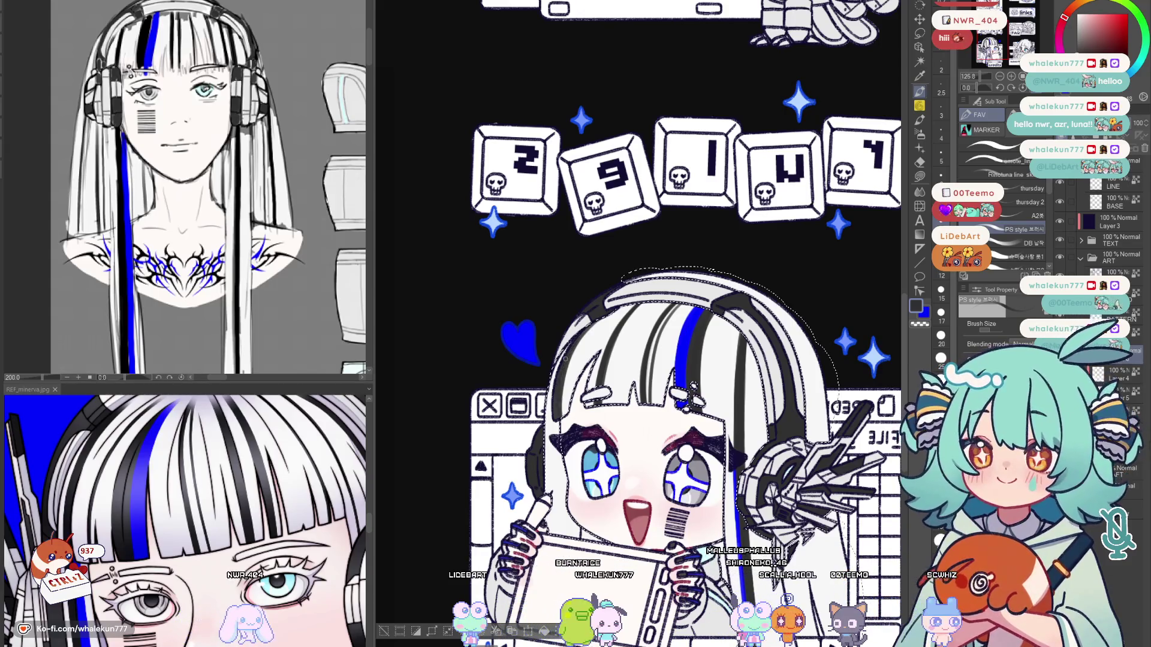
Swap the drawing colour to black and add a new raster layer for the hair stripes.
key(x)
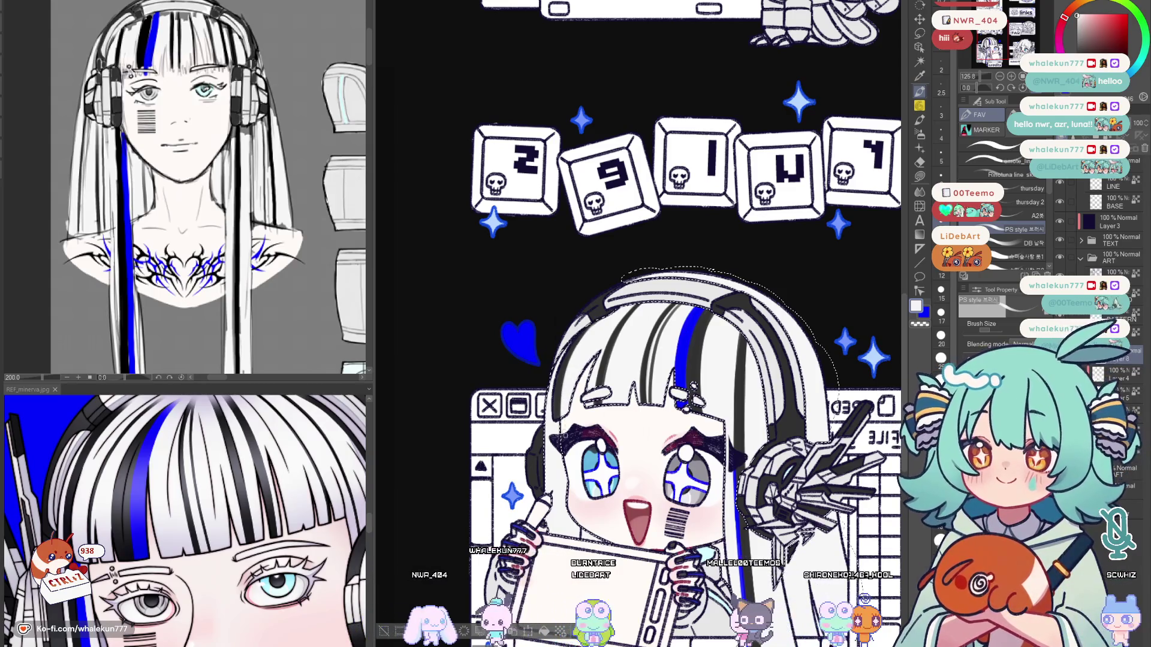
key(x)
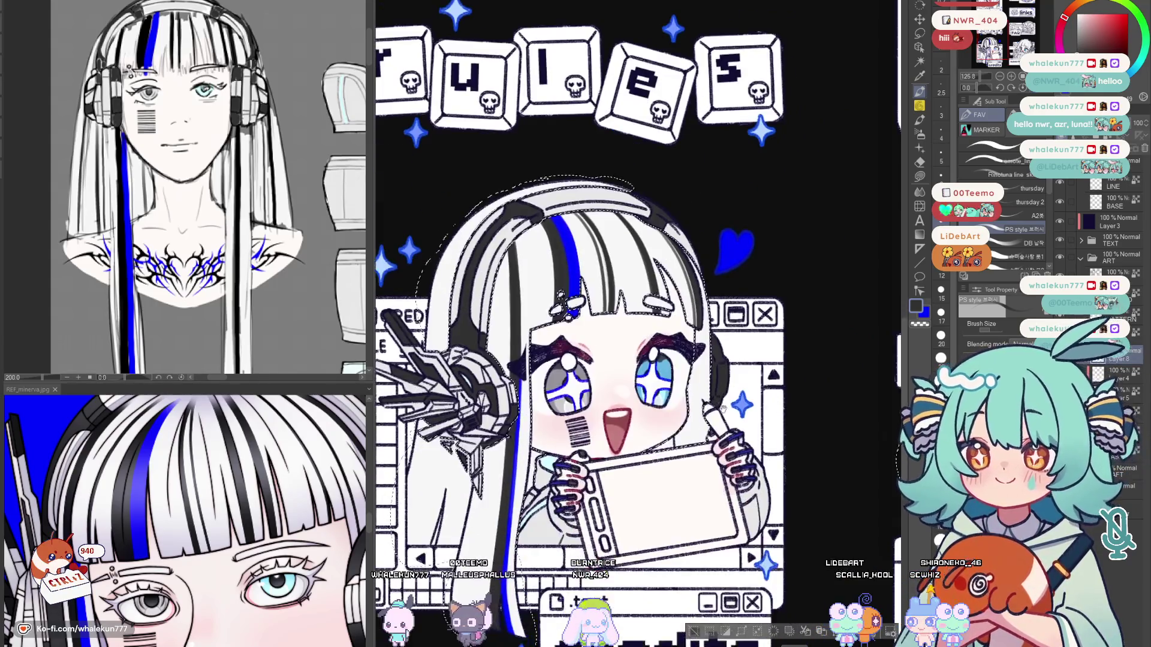
key(ctrl+shift+n)
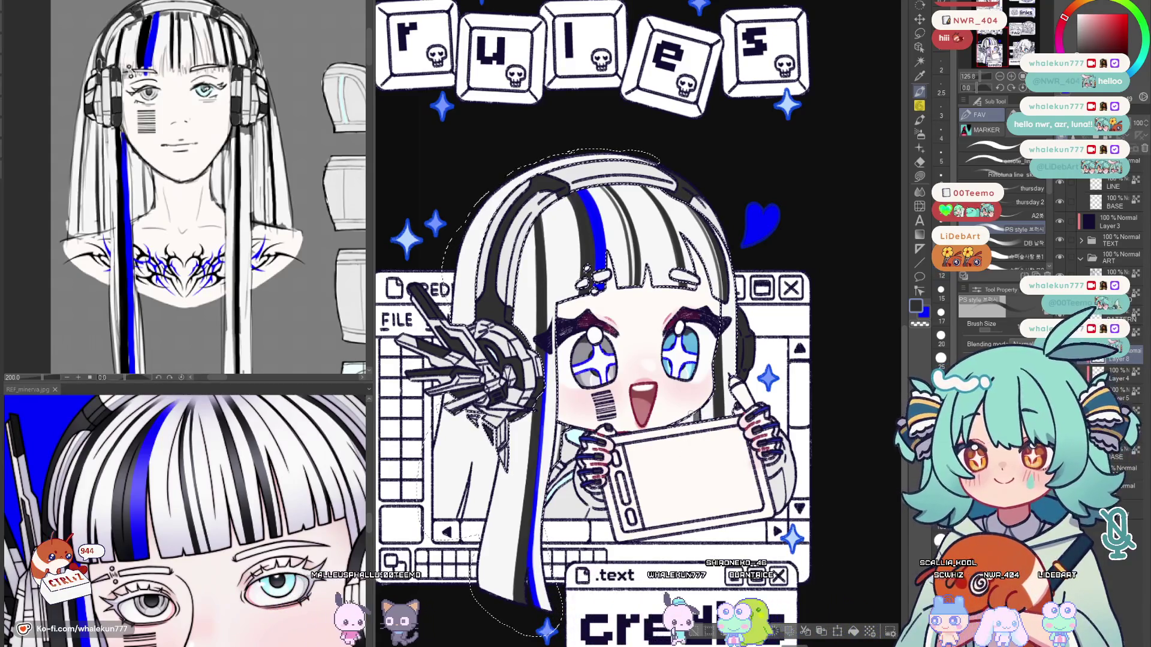
scroll(493, 439, up, 1)
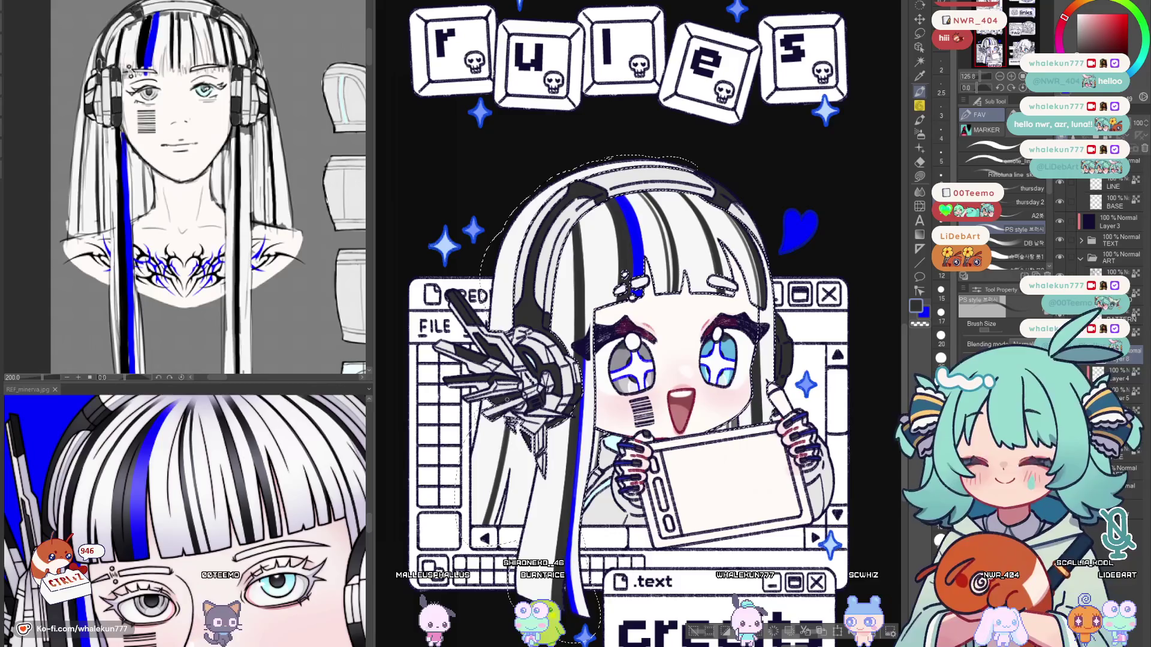
scroll(564, 412, down, 1)
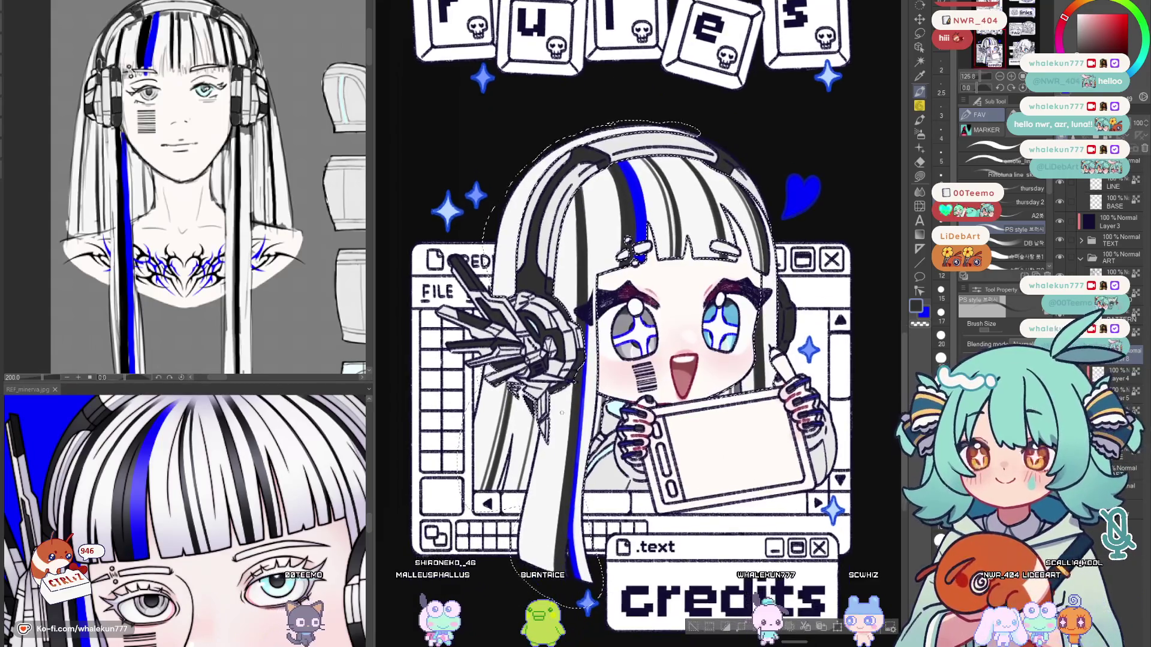
scroll(299, 277, down, 2)
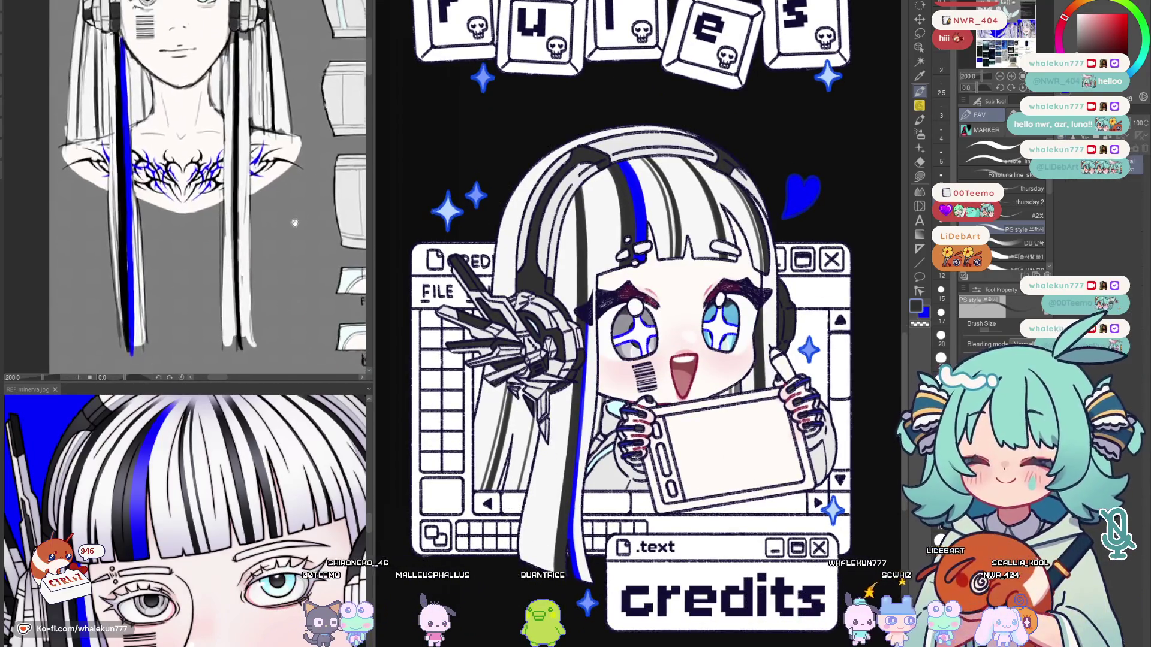
scroll(300, 277, down, 2)
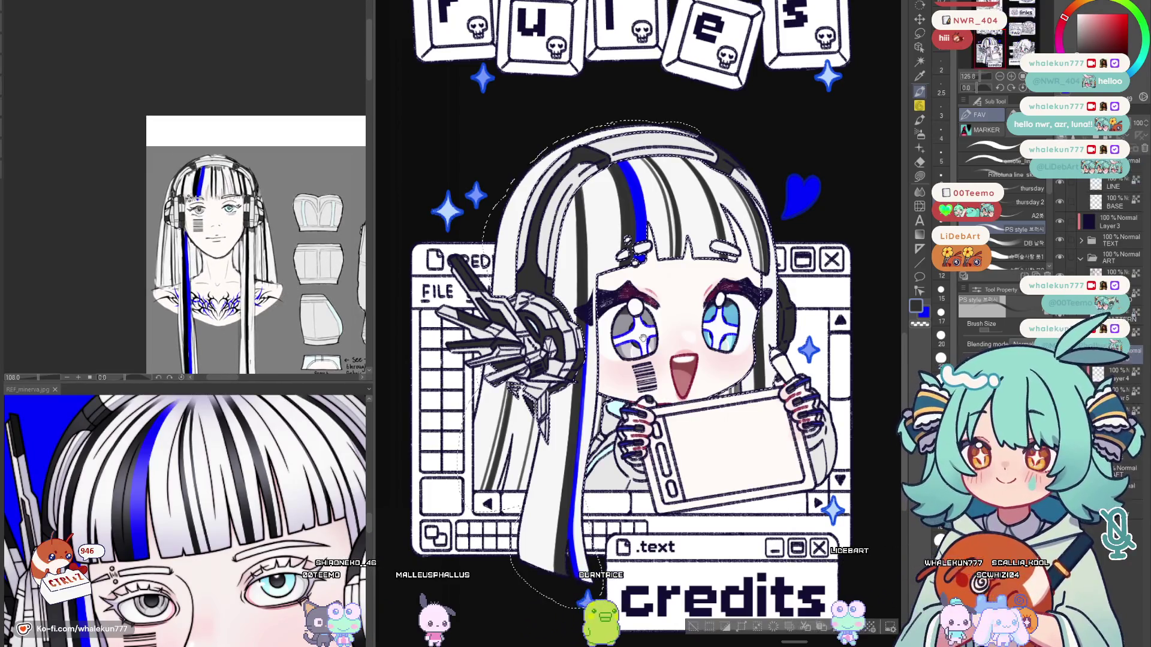
scroll(613, 394, up, 1)
scroll(612, 394, down, 1)
scroll(554, 355, up, 1)
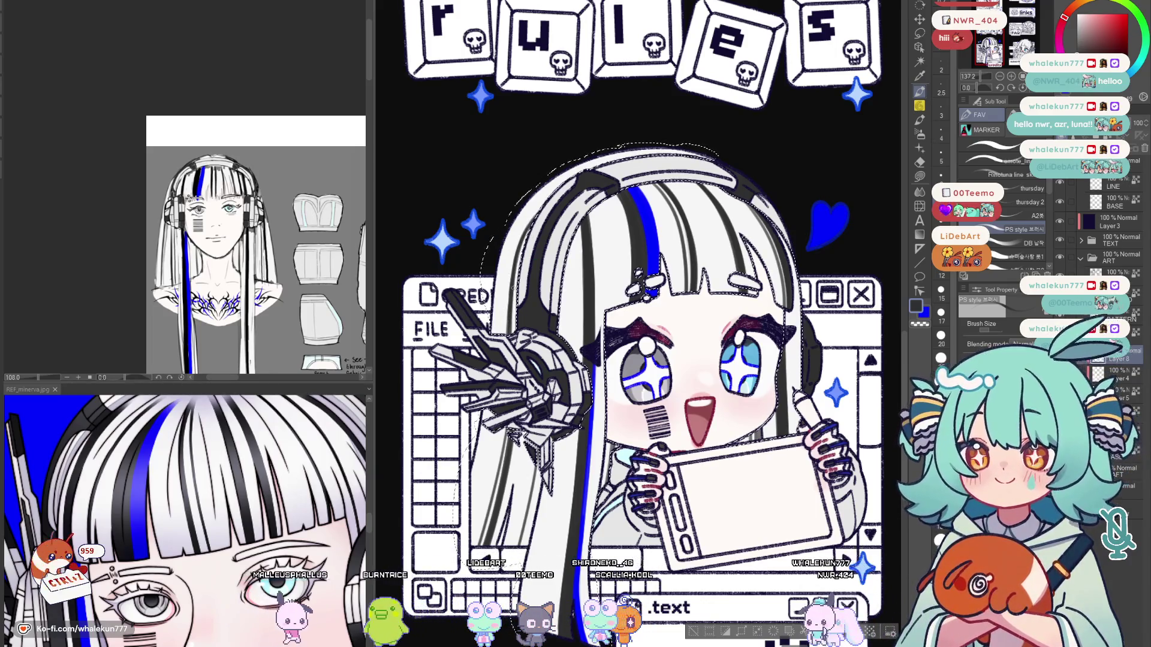
scroll(643, 360, down, 2)
scroll(638, 324, down, 3)
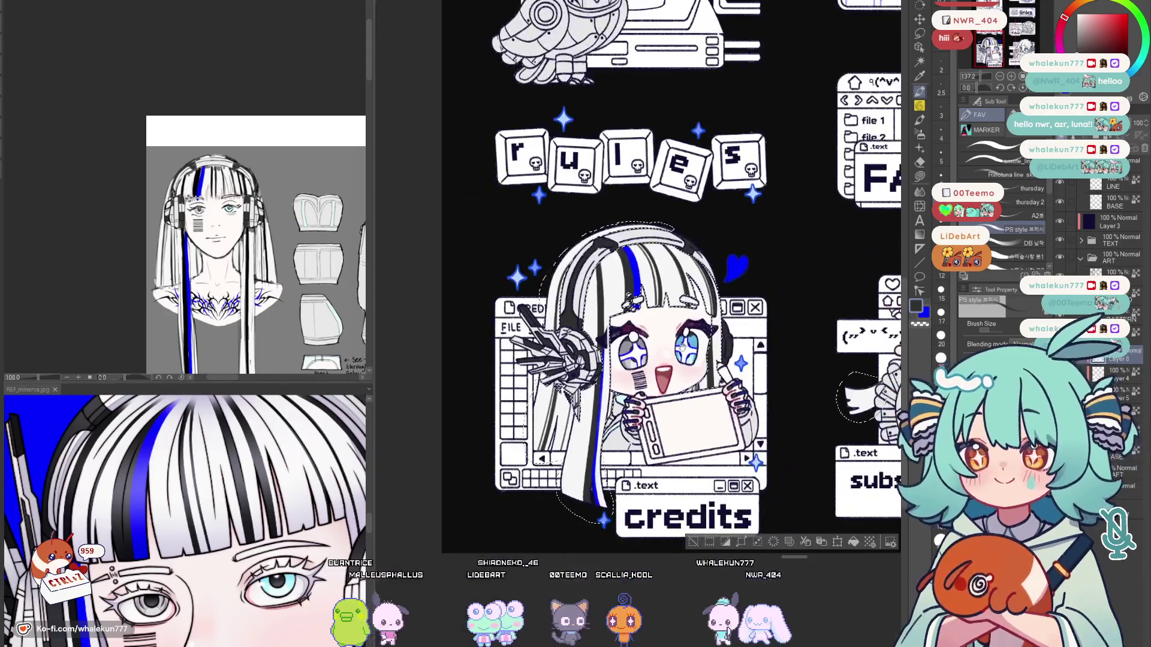
scroll(639, 324, up, 1)
scroll(639, 324, up, 1)
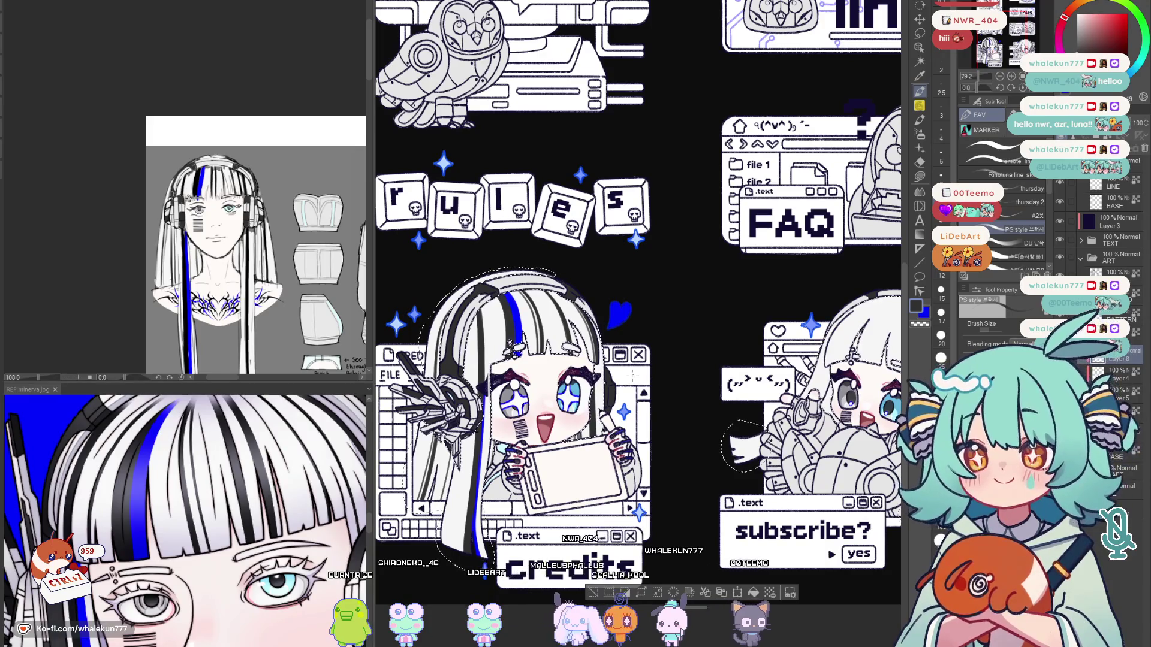
Pan the view across to the subscribe panel's chibi.
drag(631, 375, 563, 328)
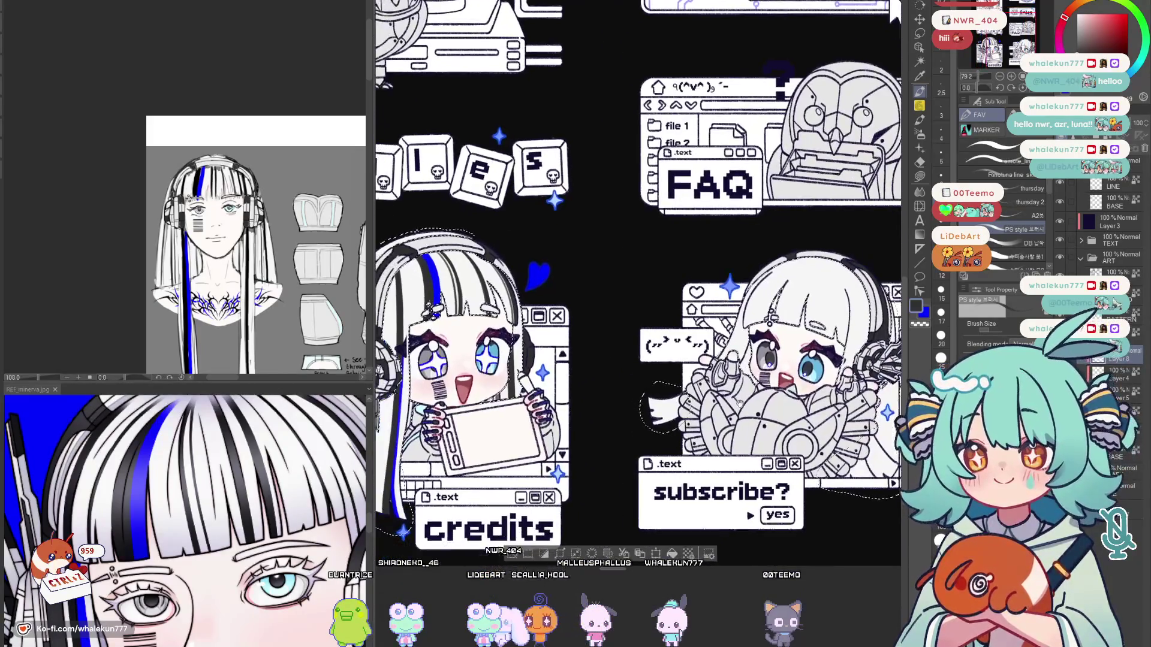
scroll(669, 383, down, 2)
scroll(670, 382, up, 1)
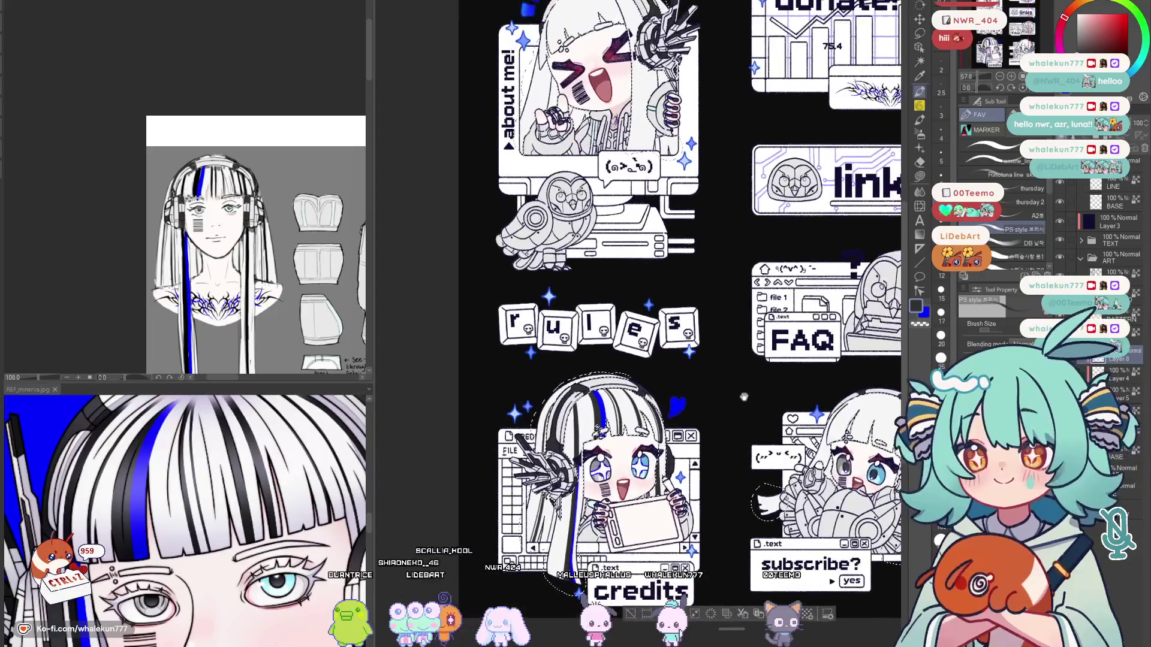
drag(670, 383, 557, 297)
scroll(641, 363, up, 3)
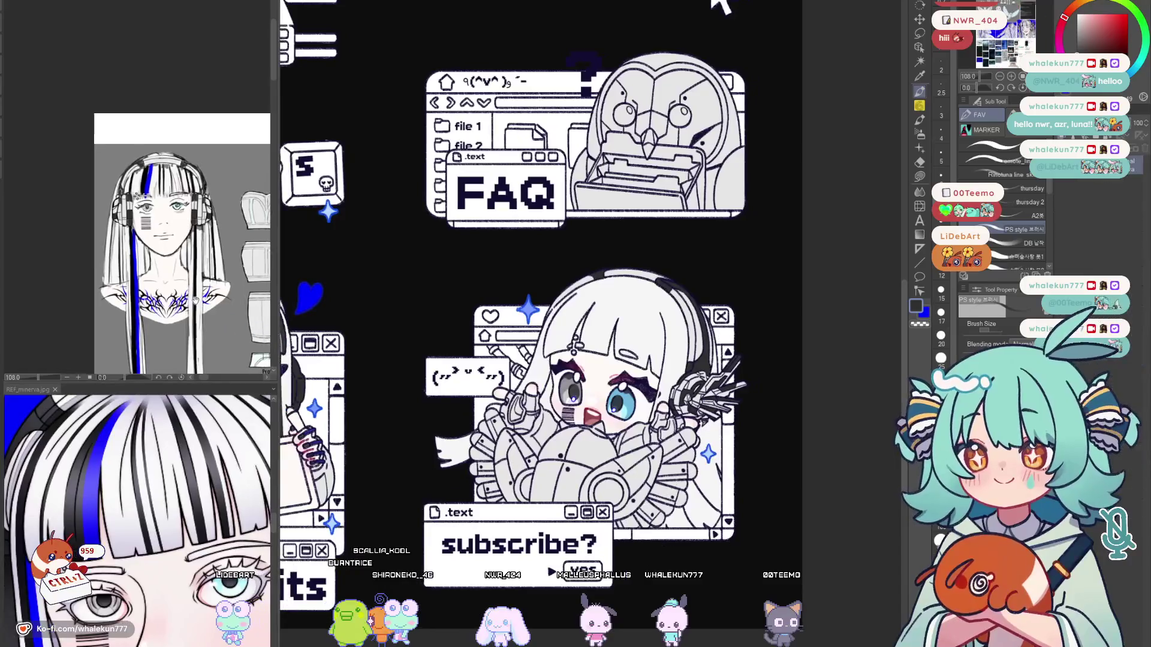
scroll(461, 439, up, 1)
scroll(461, 441, up, 1)
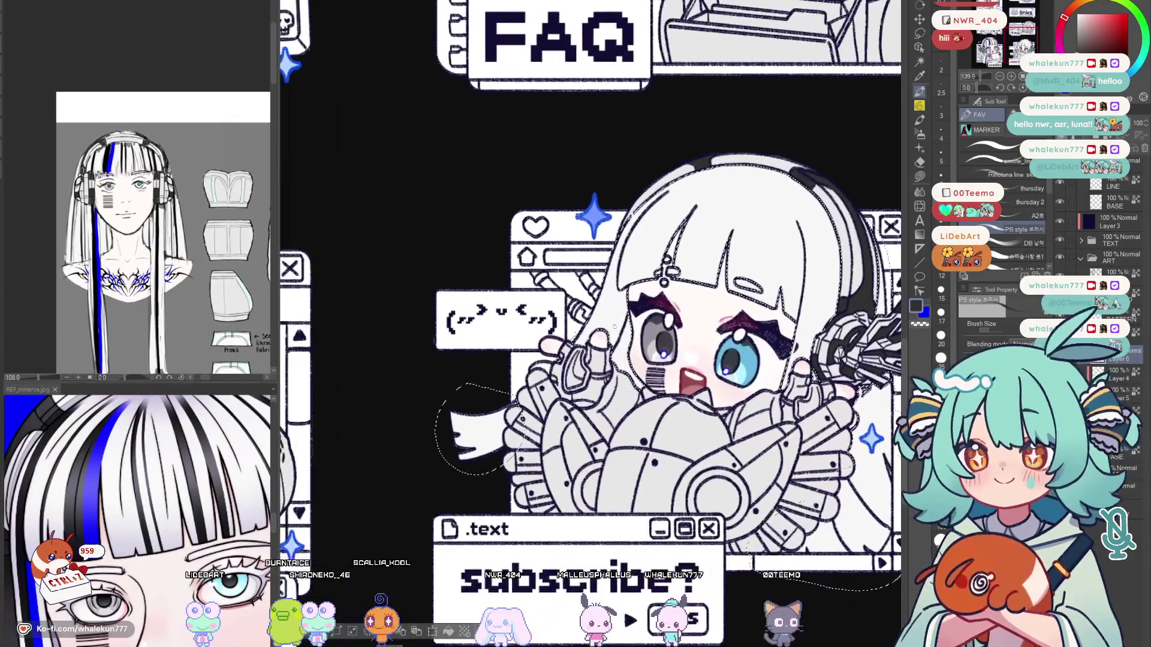
scroll(463, 449, up, 1)
scroll(467, 463, up, 1)
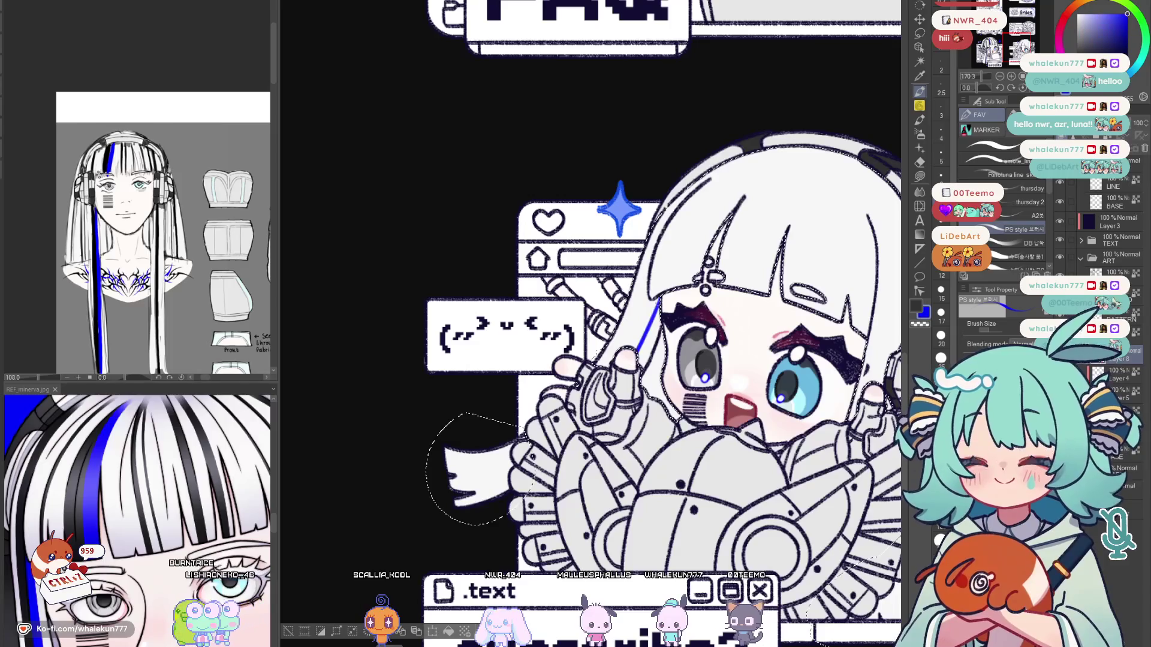
drag(662, 298, 638, 353)
key(x)
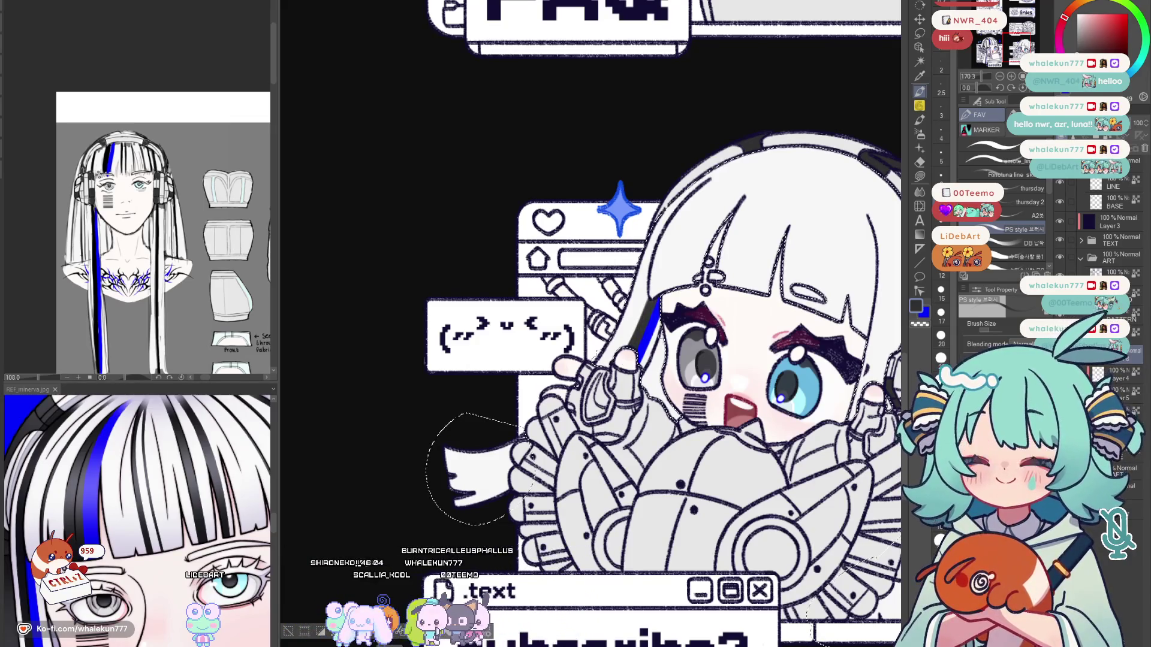
key(h)
drag(585, 360, 443, 240)
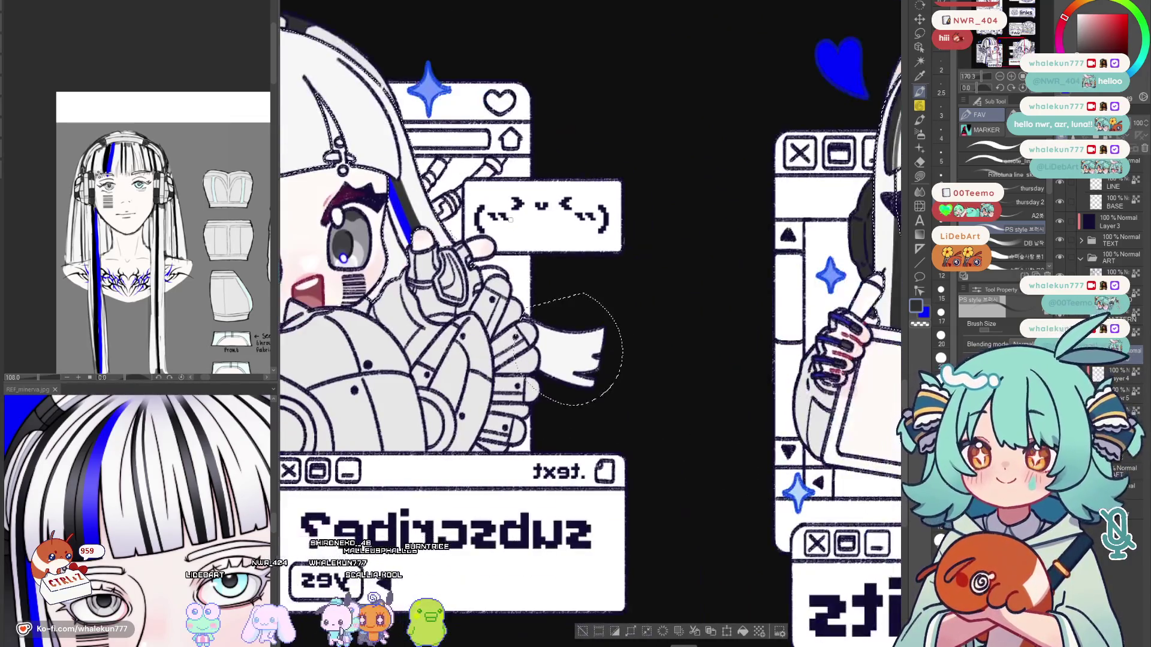
key(ctrl+z)
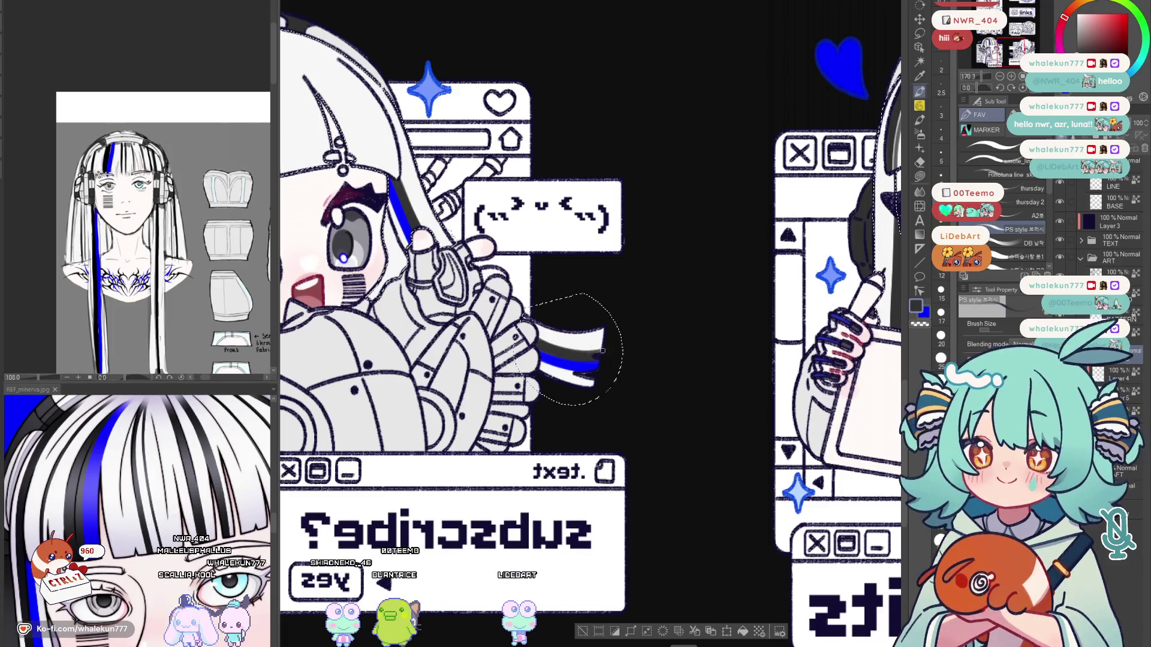
key(h)
scroll(608, 445, up, 2)
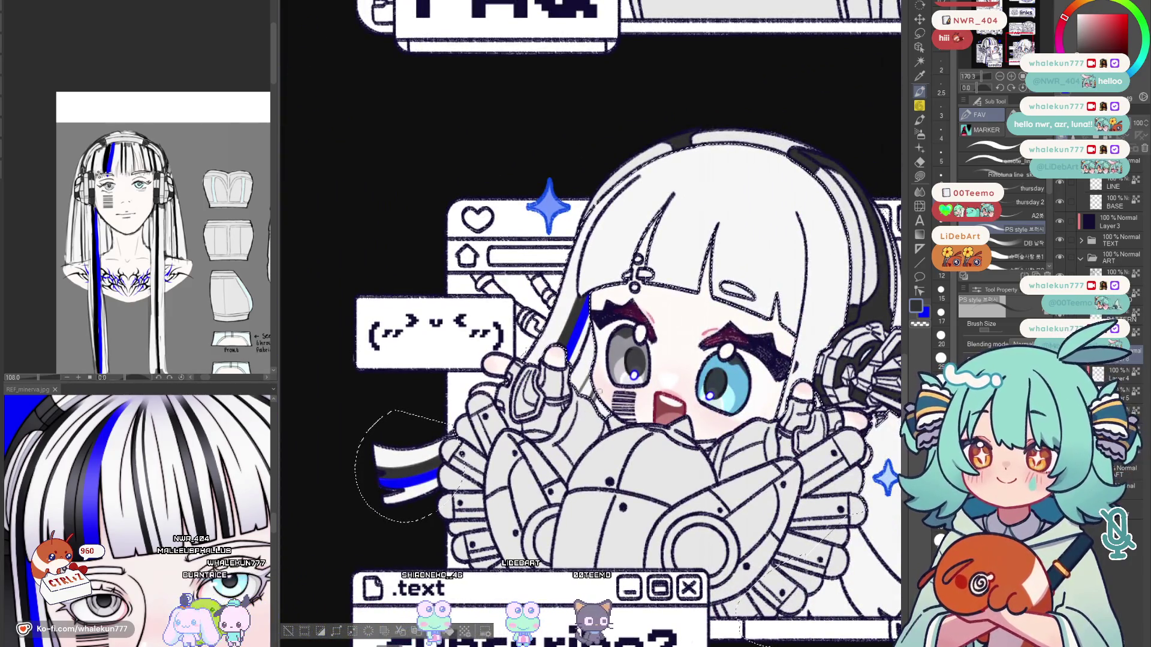
mouse_move(683, 393)
mouse_down()
mouse_move(647, 446)
mouse_move(627, 515)
mouse_up()
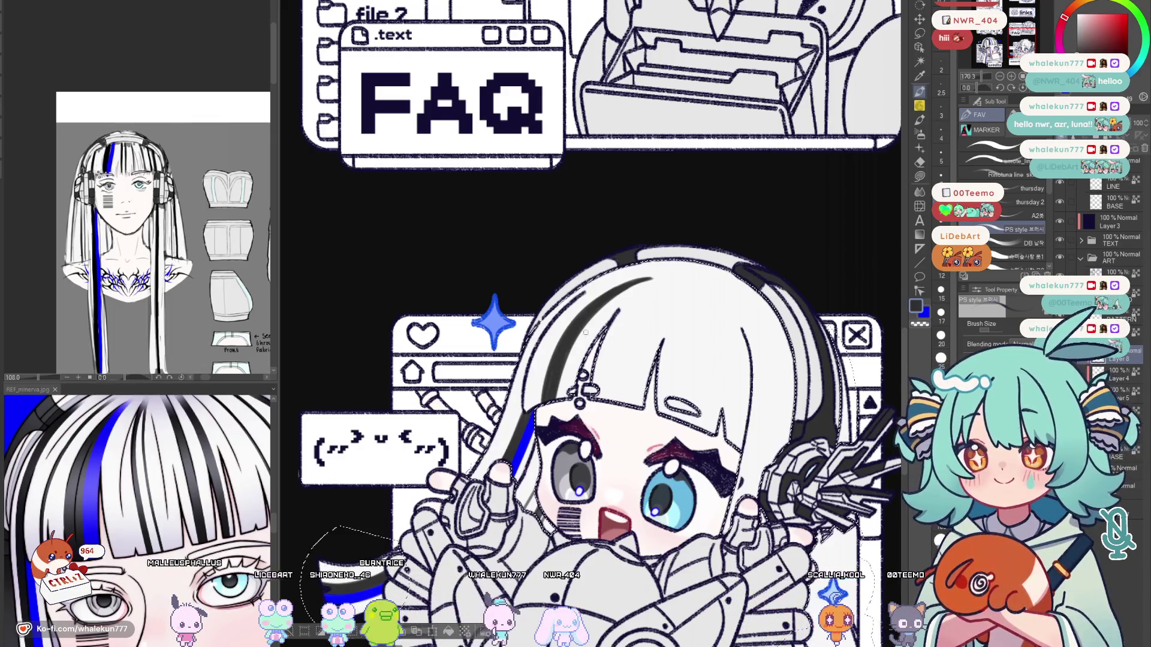
Paint a wider blue stroke into the chibi's hair, undo it, and mirror the view over the upper hair.
drag(590, 314, 621, 298)
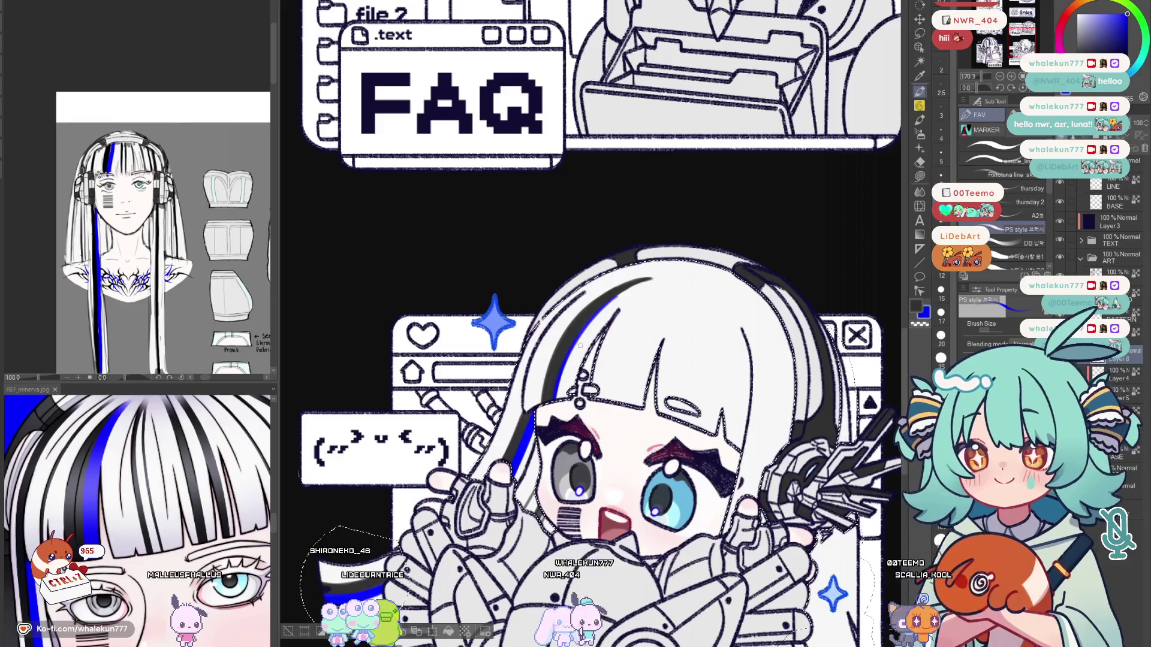
key(ctrl+z)
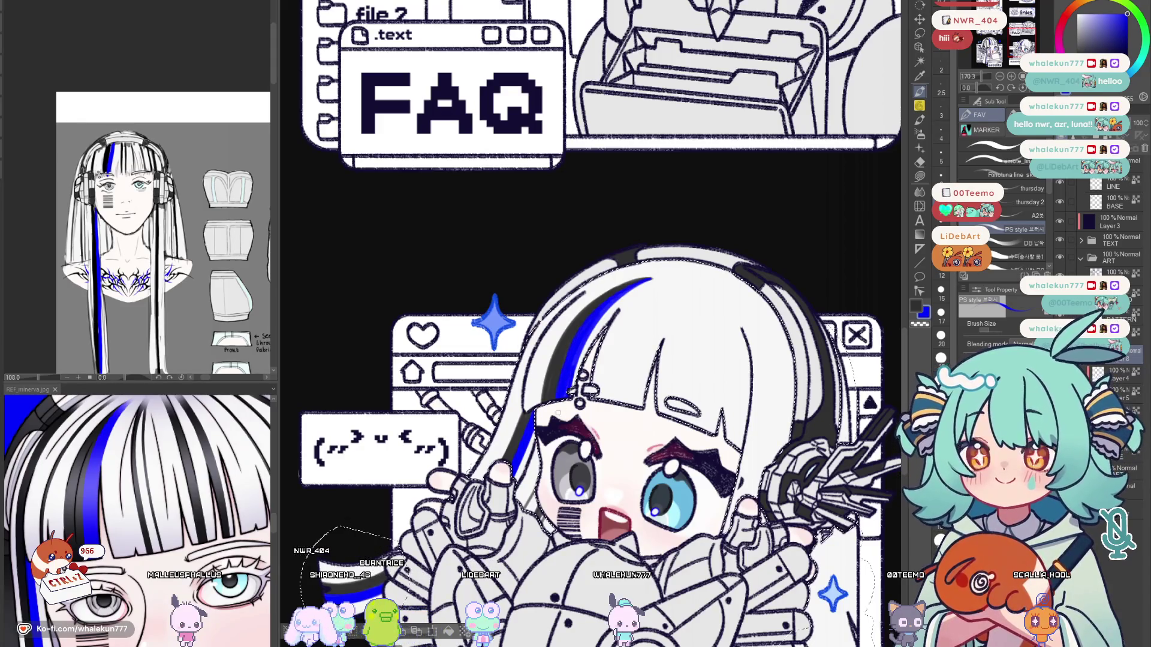
drag(599, 325, 604, 330)
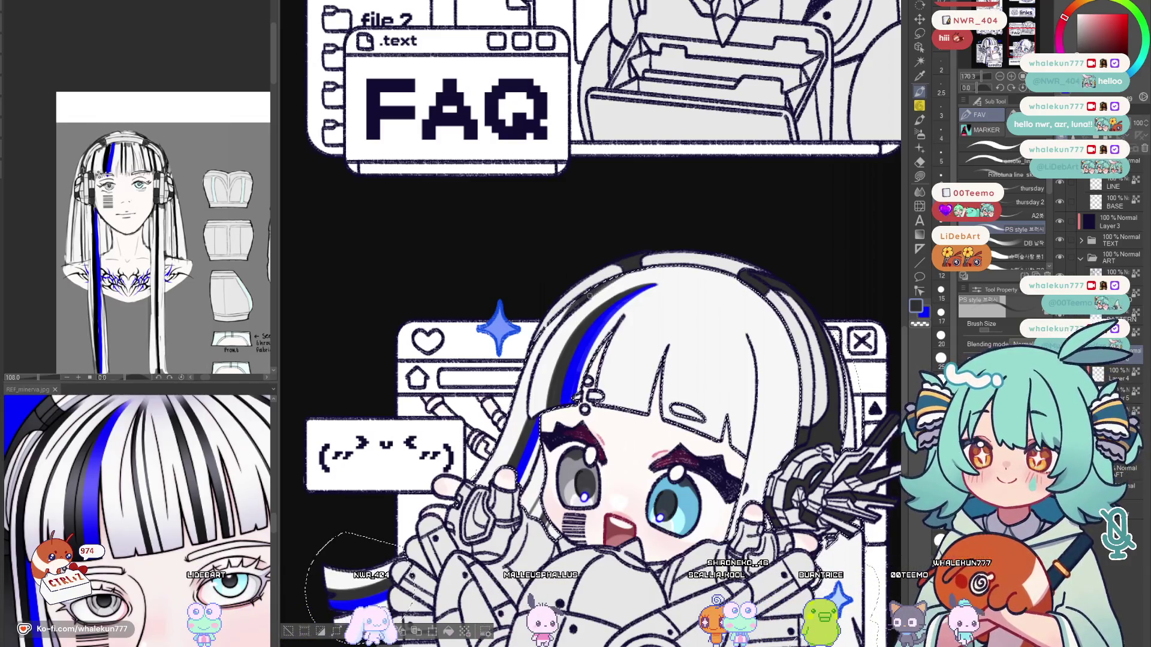
drag(653, 310, 645, 264)
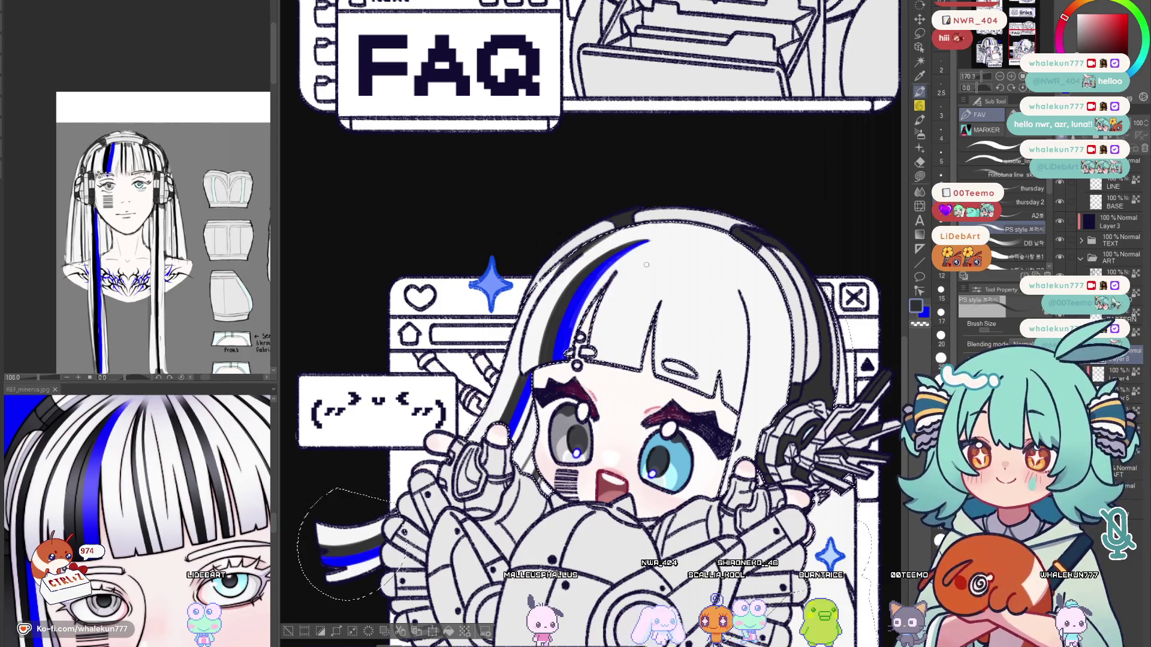
key(h)
key(h)
drag(645, 341, 647, 283)
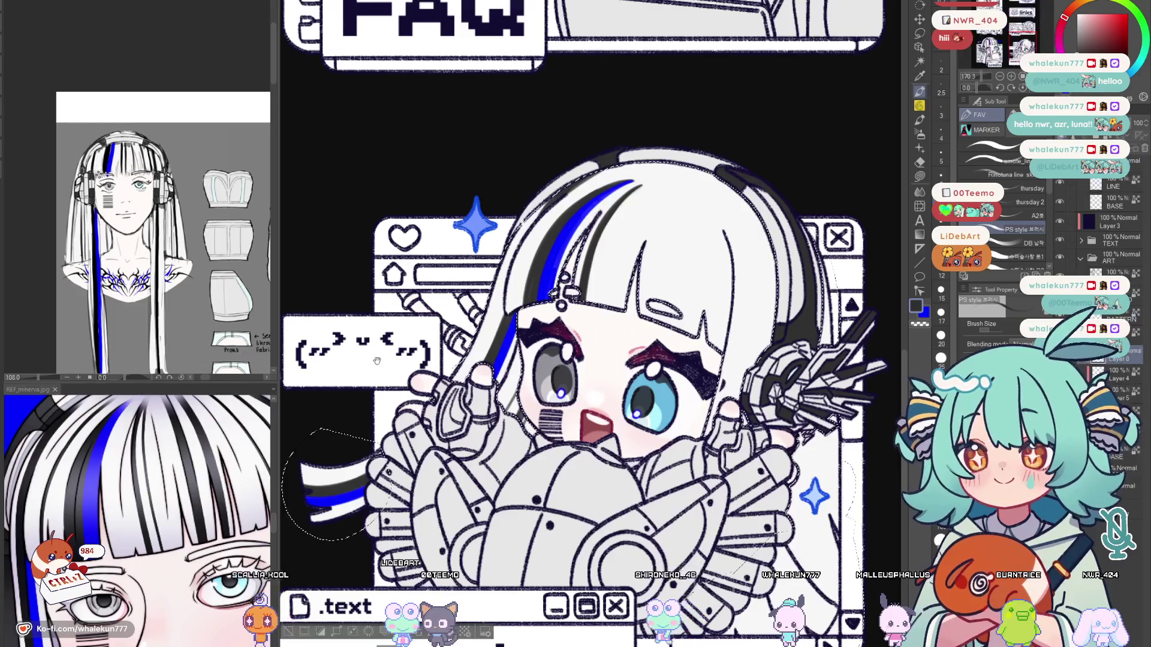
Pan to the subscribe chibi's hair, draw a dark strand and eyedrop the dark grey from it.
drag(232, 460, 619, 340)
scroll(618, 339, down, 5)
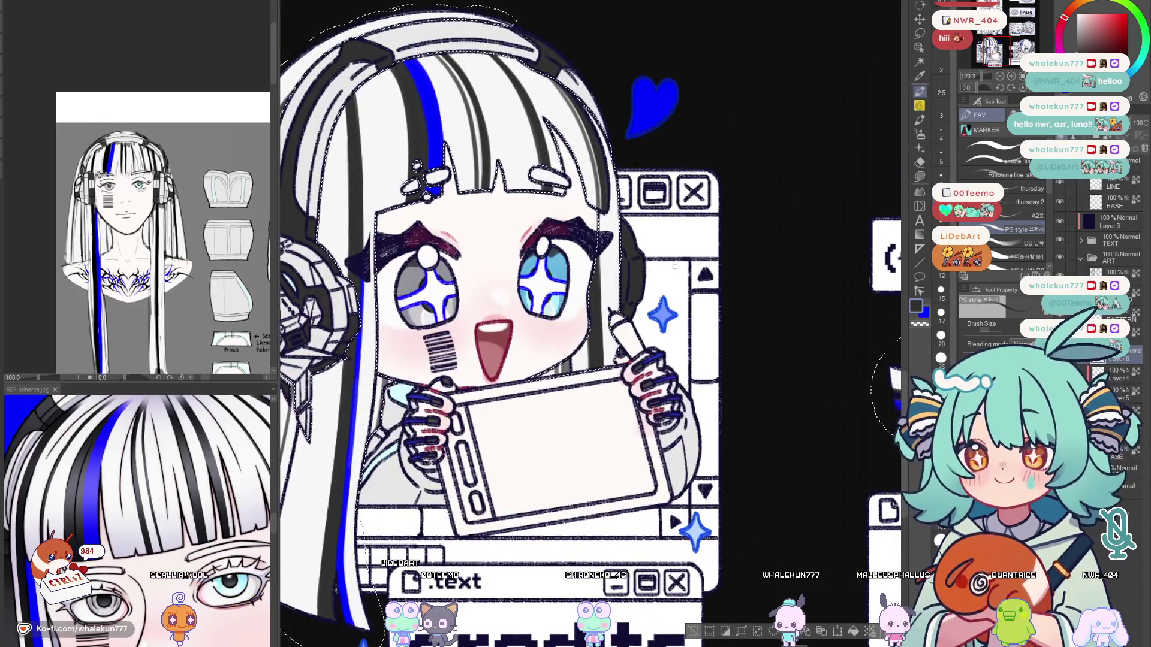
scroll(690, 318, up, 5)
drag(690, 319, 505, 331)
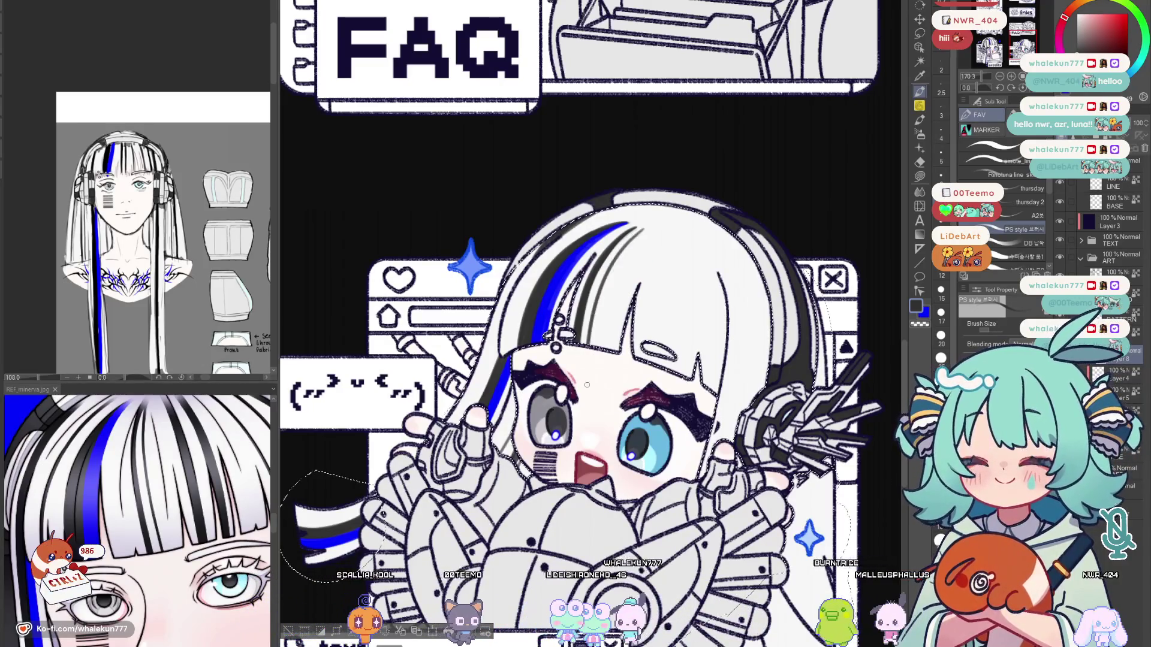
drag(672, 261, 600, 278)
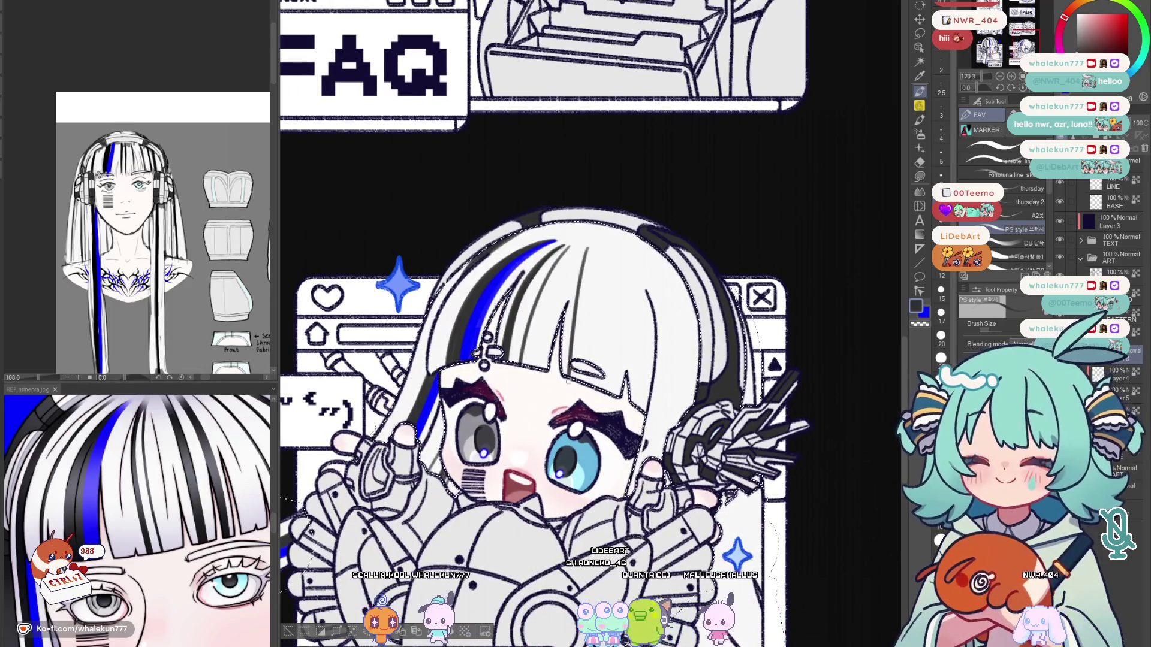
drag(585, 254, 577, 312)
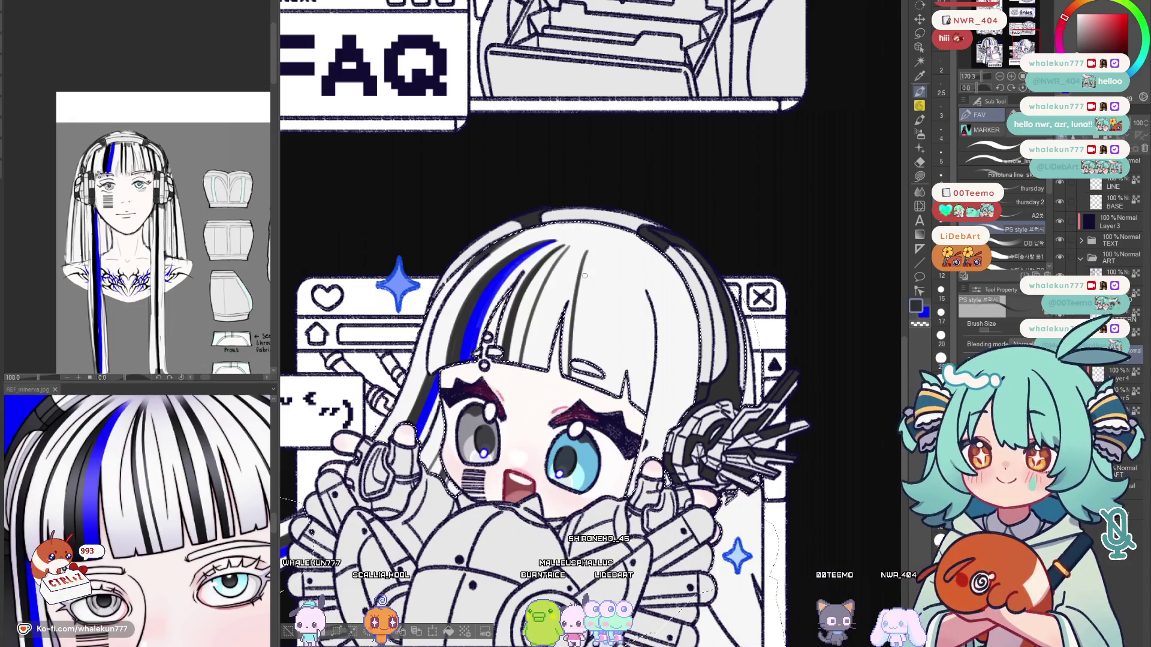
drag(617, 311, 590, 316)
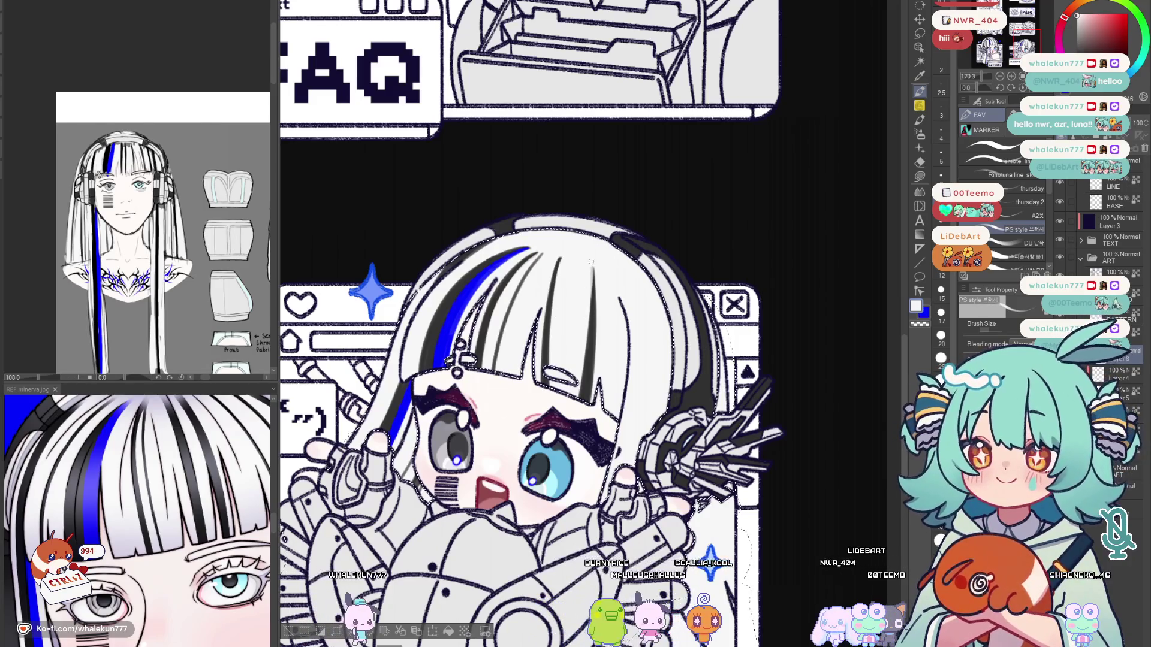
alt+click(609, 310)
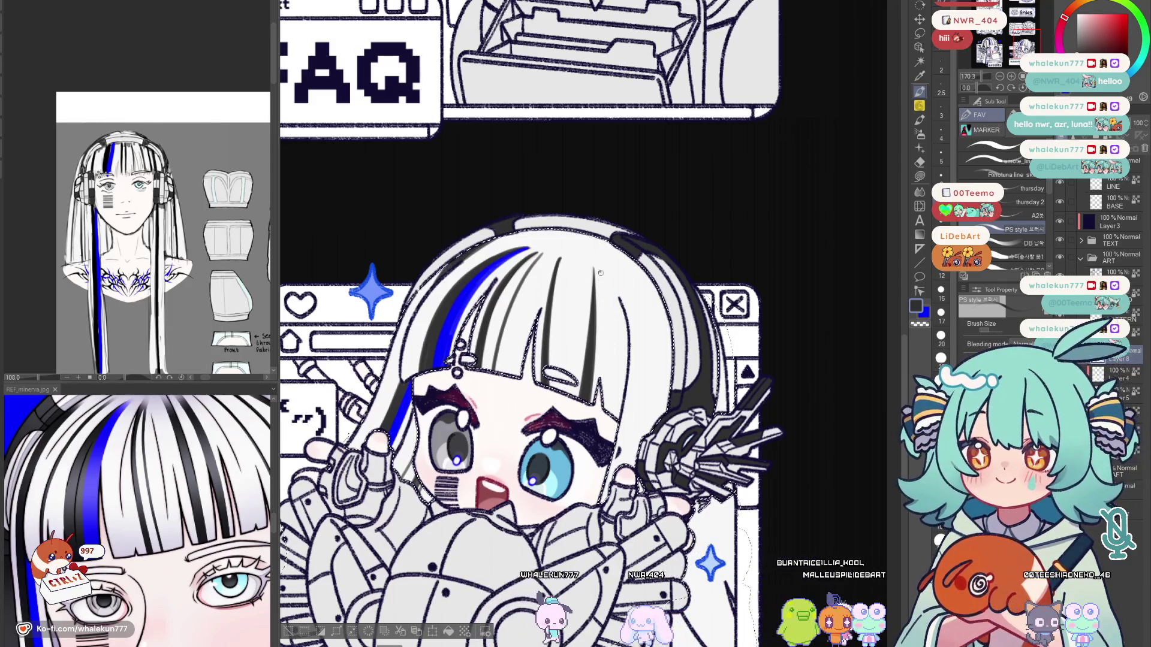
mouse_move(531, 359)
mouse_down()
mouse_move(528, 314)
mouse_move(487, 275)
mouse_up()
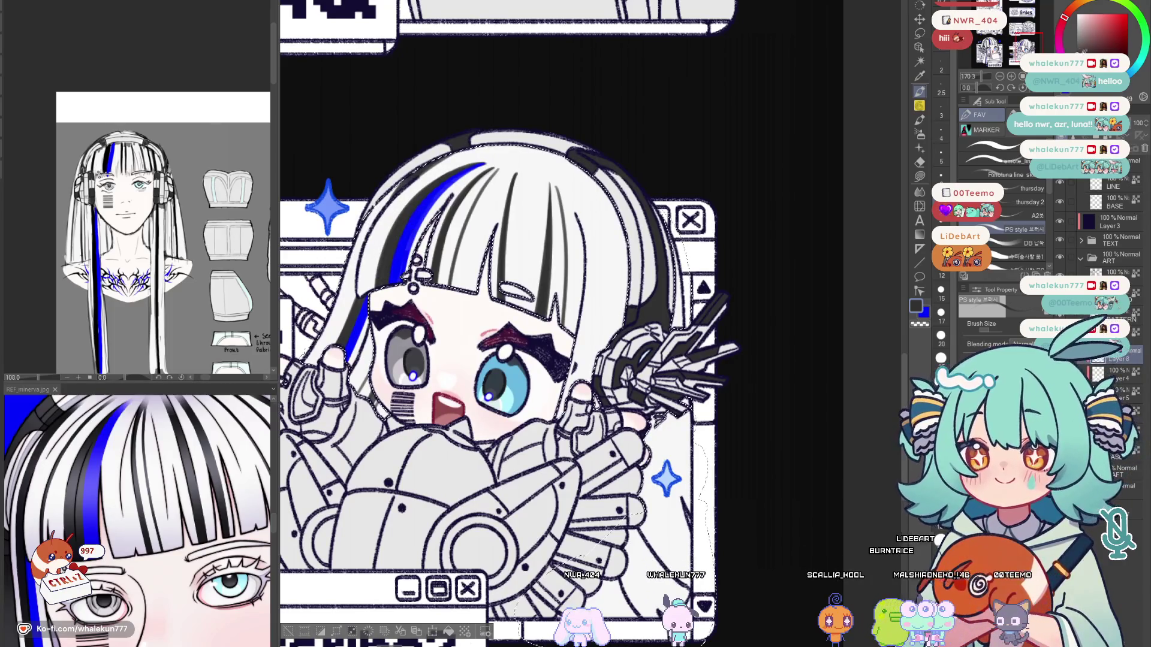
scroll(706, 94, down, 2)
scroll(706, 95, down, 1)
scroll(323, 297, up, 1)
scroll(323, 296, up, 2)
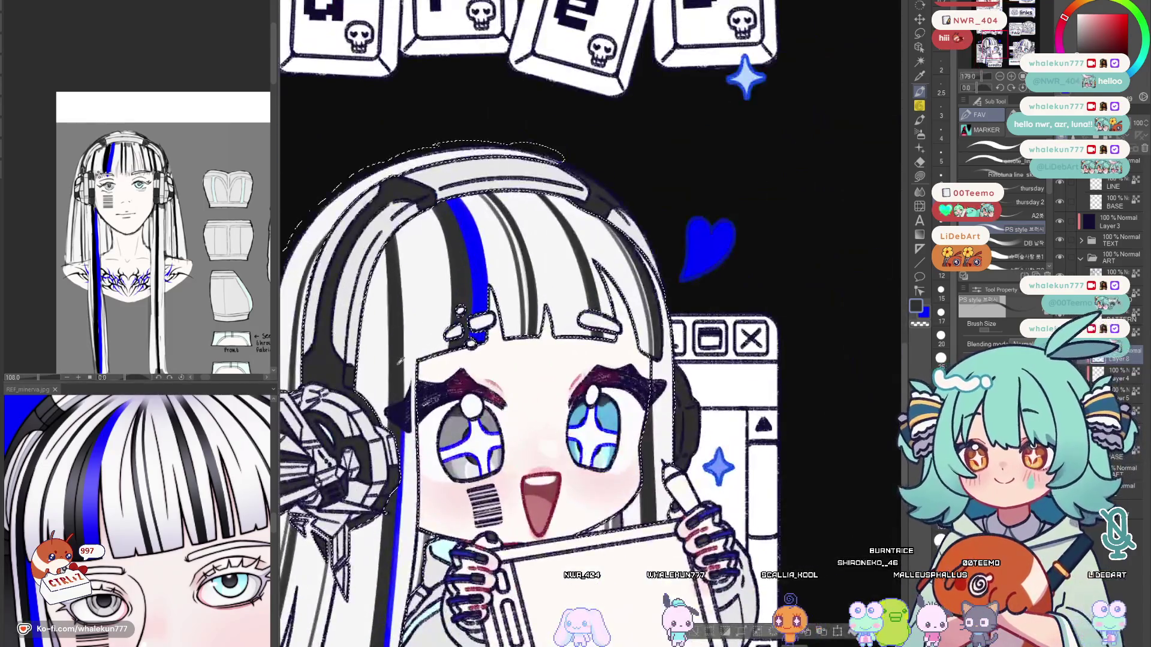
scroll(409, 358, down, 2)
scroll(593, 305, up, 2)
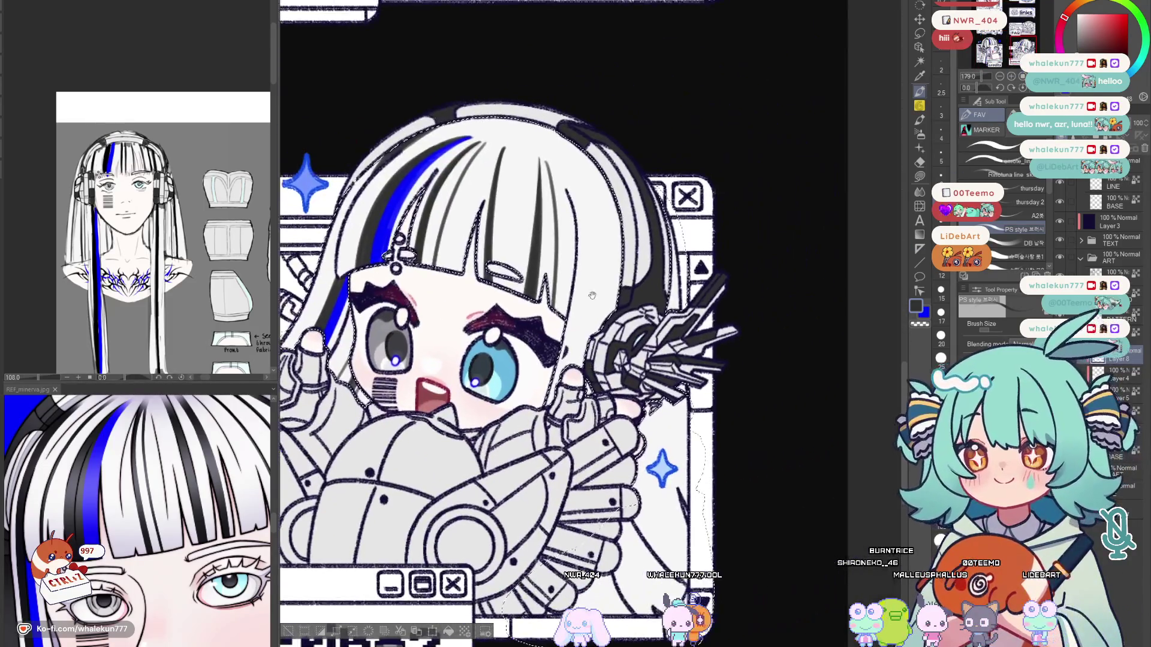
Draw another dark grey strand along the side lock, flipping the canvas to check the result.
key(h)
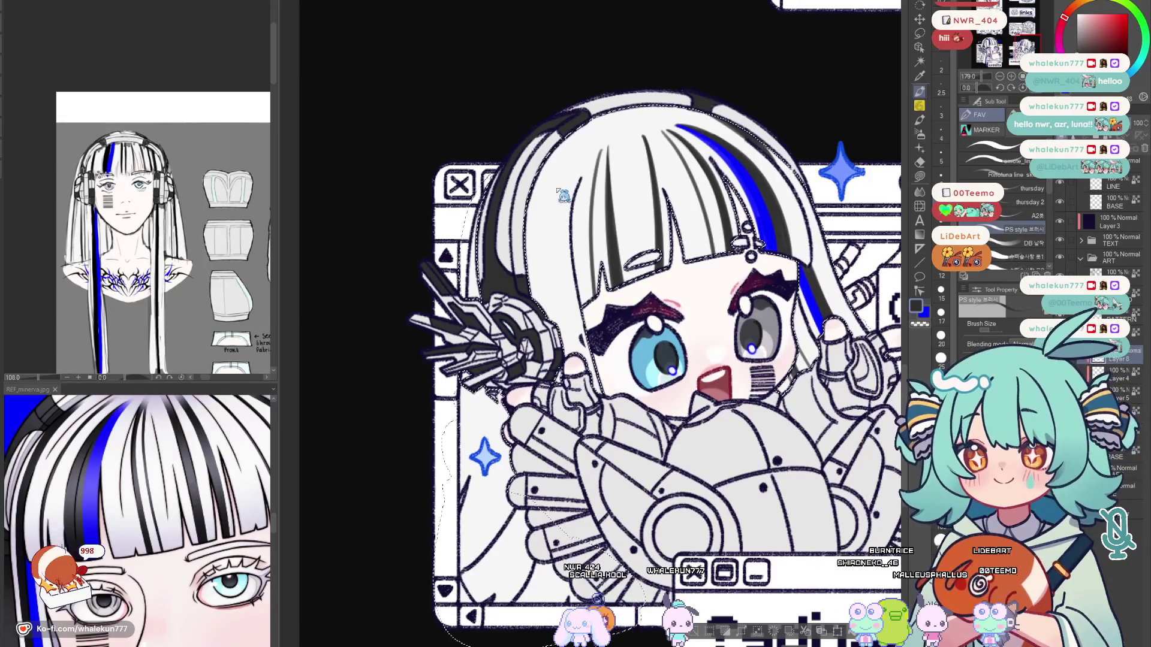
drag(558, 173, 545, 314)
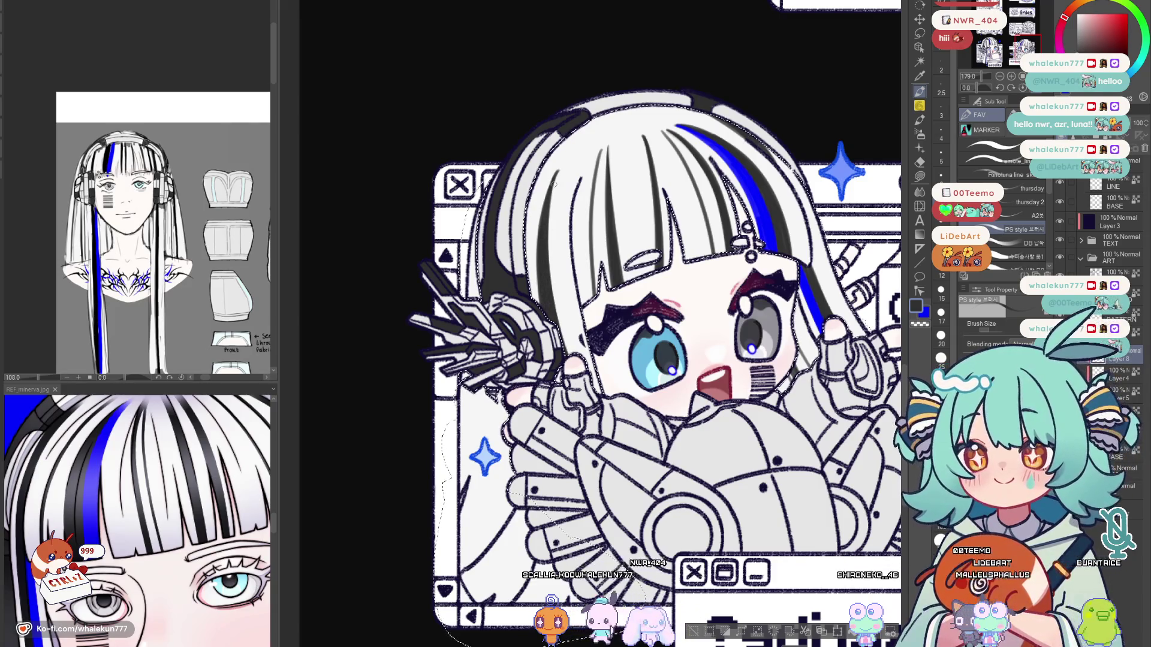
key(h)
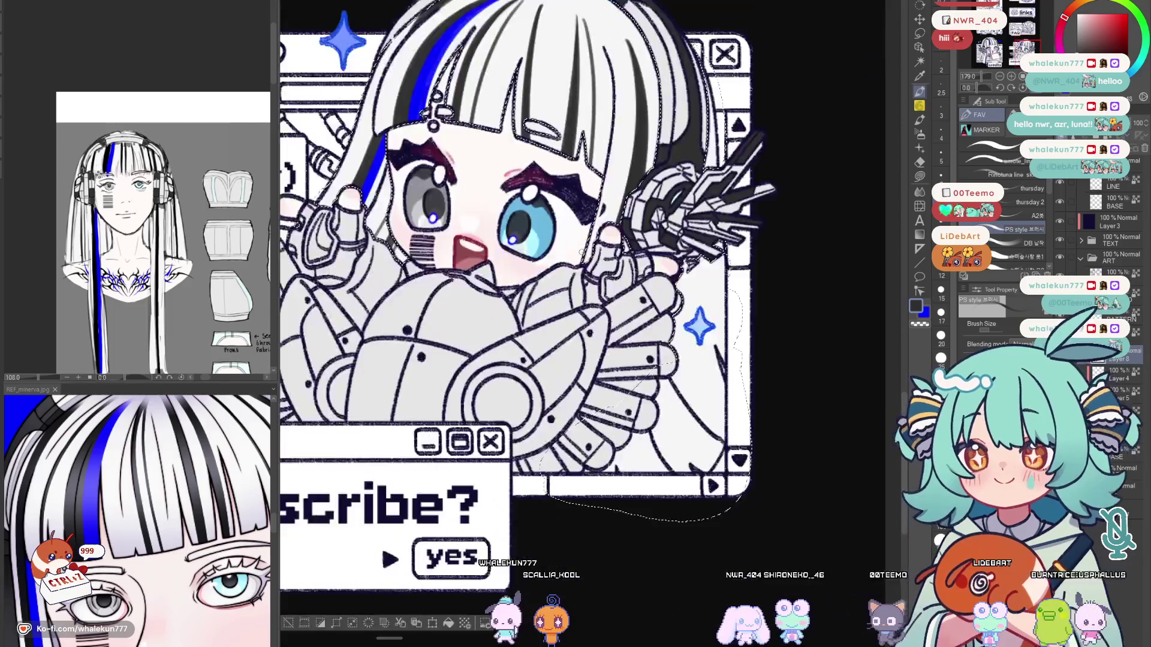
scroll(468, 270, up, 2)
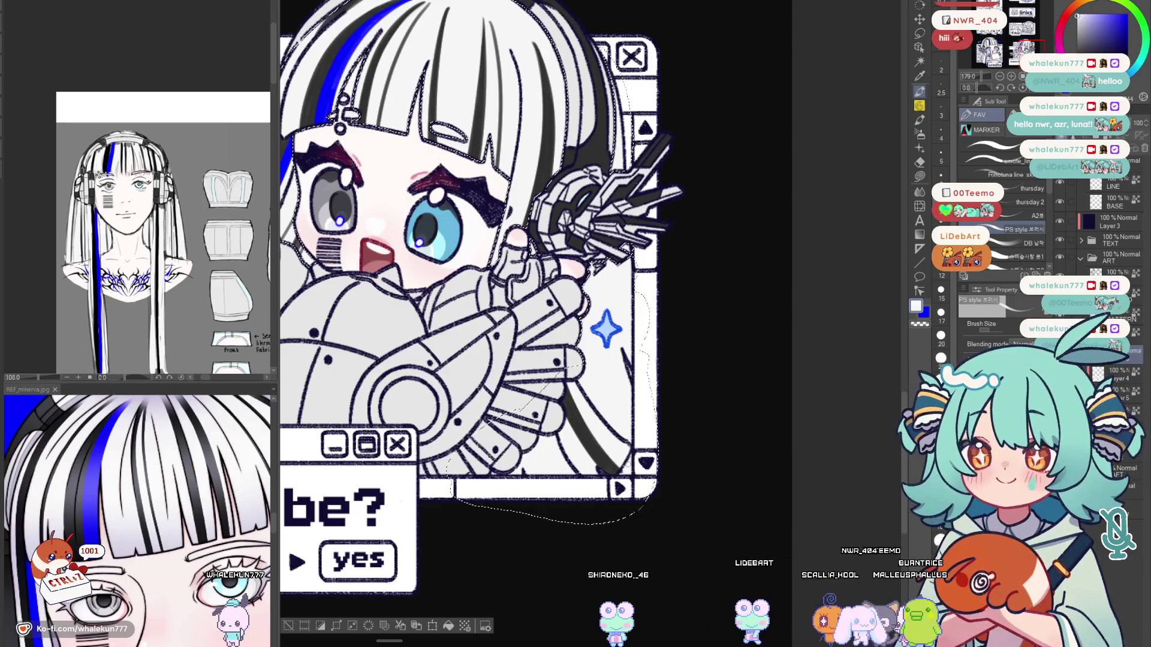
drag(587, 427, 632, 425)
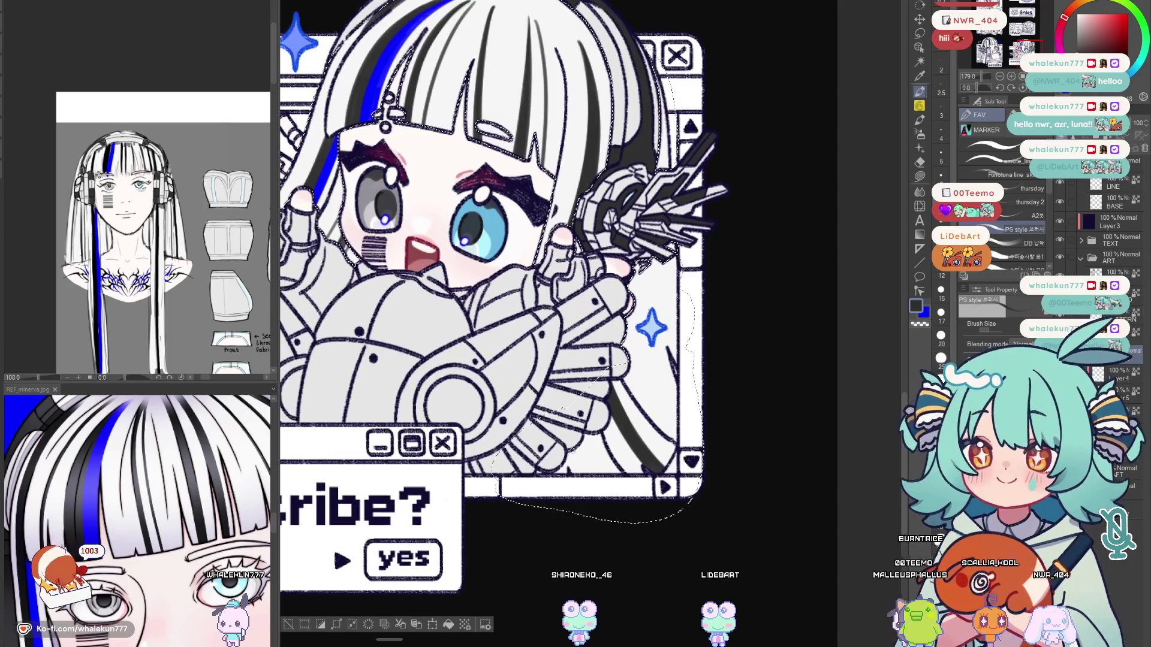
mouse_move(555, 376)
mouse_down()
mouse_move(724, 357)
mouse_move(544, 415)
mouse_up()
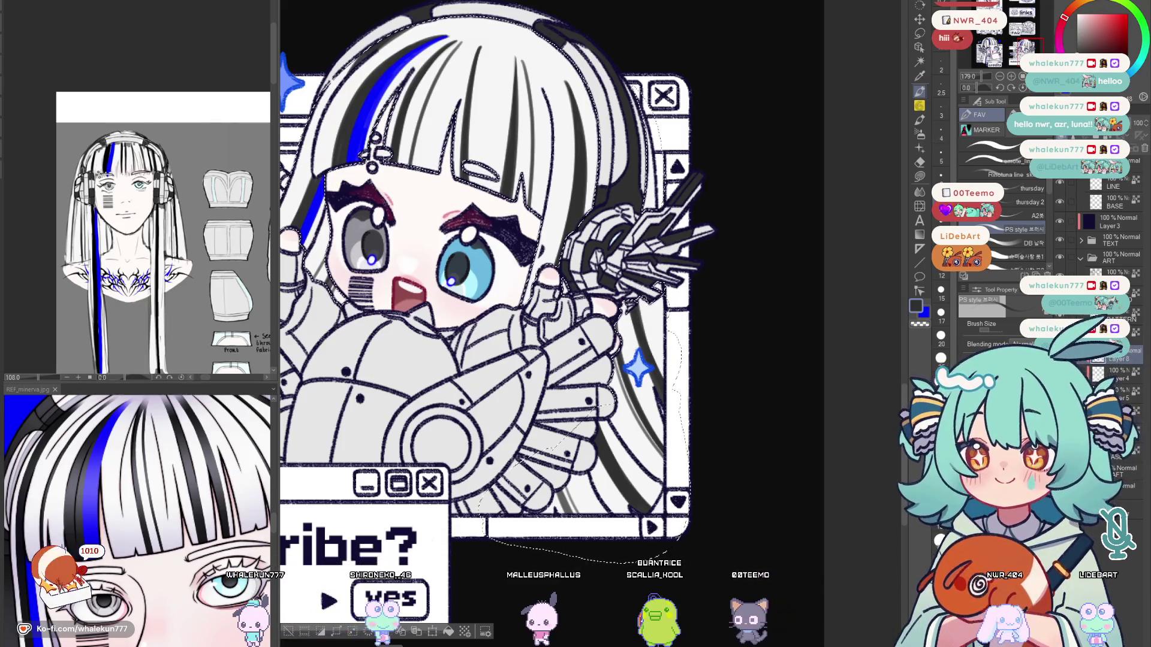
scroll(513, 323, up, 2)
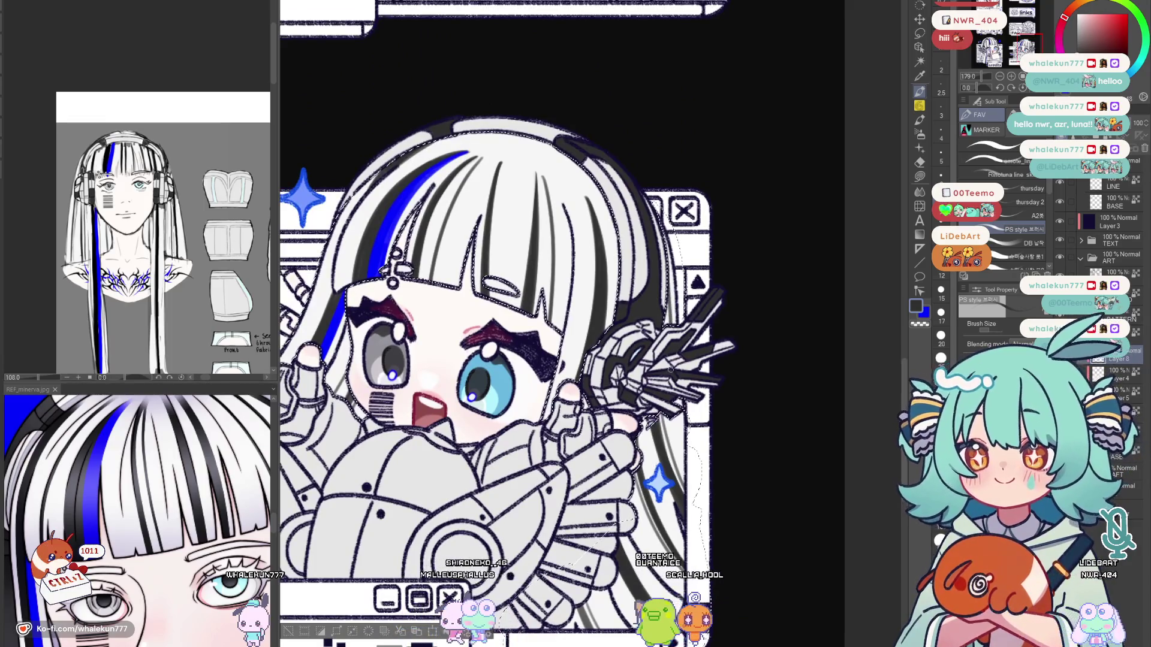
key(h)
scroll(650, 124, down, 5)
scroll(650, 124, down, 2)
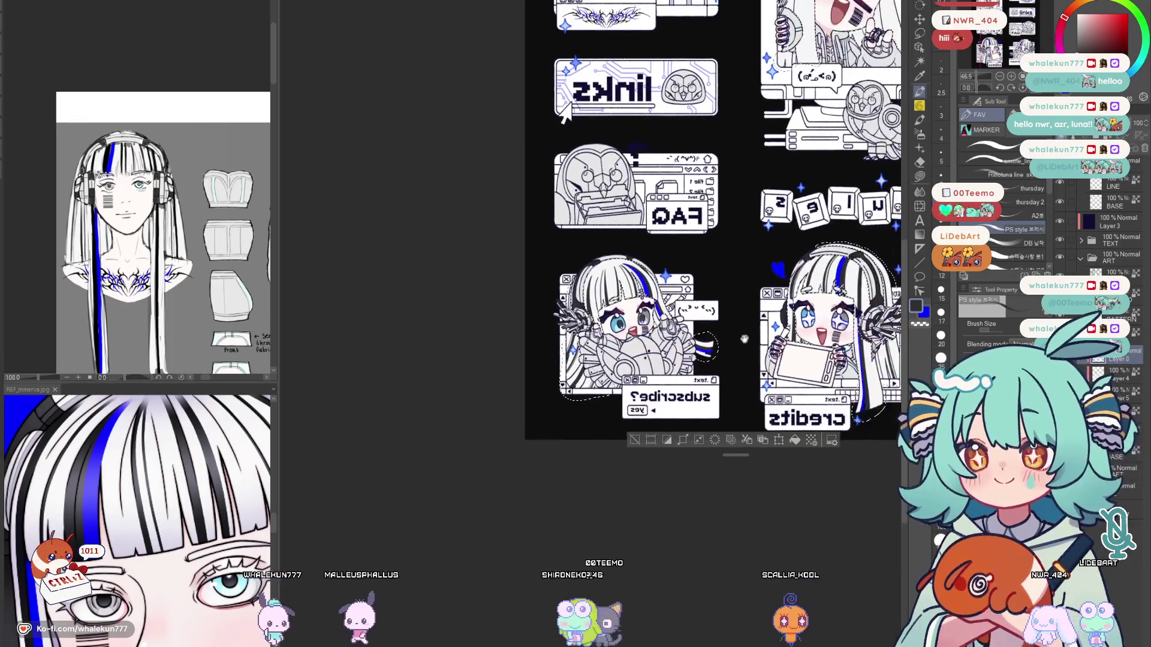
key(h)
scroll(740, 279, up, 1)
mouse_move(739, 279)
mouse_down()
mouse_move(804, 215)
mouse_move(832, 155)
mouse_up()
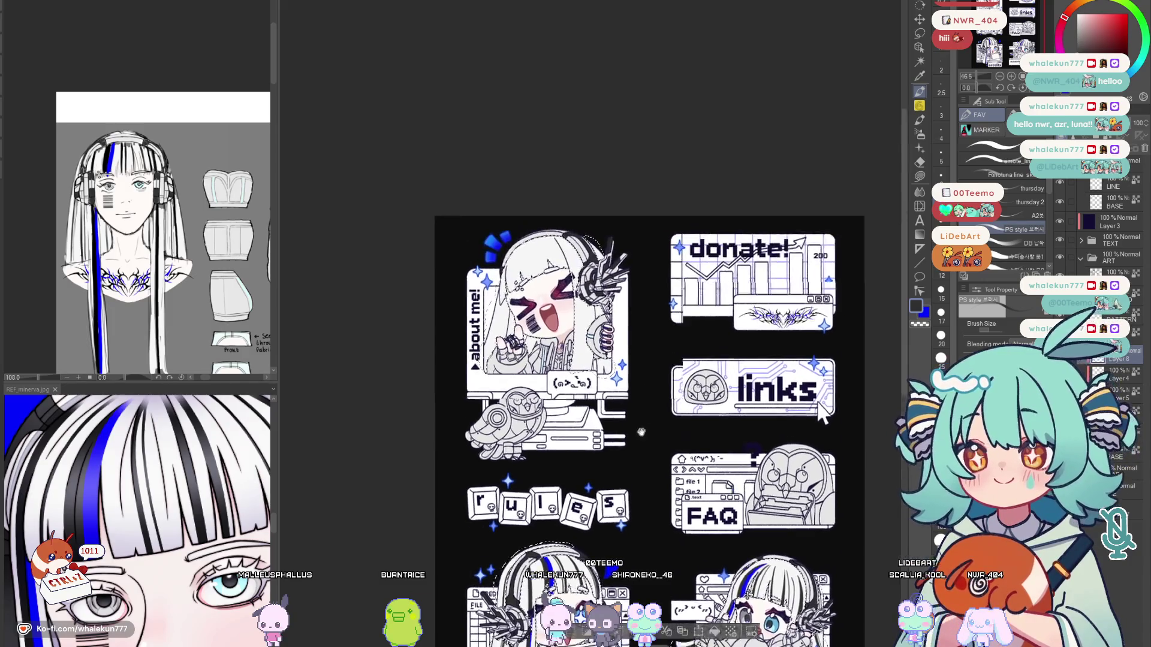
scroll(575, 297, up, 2)
scroll(576, 297, up, 2)
scroll(575, 296, up, 2)
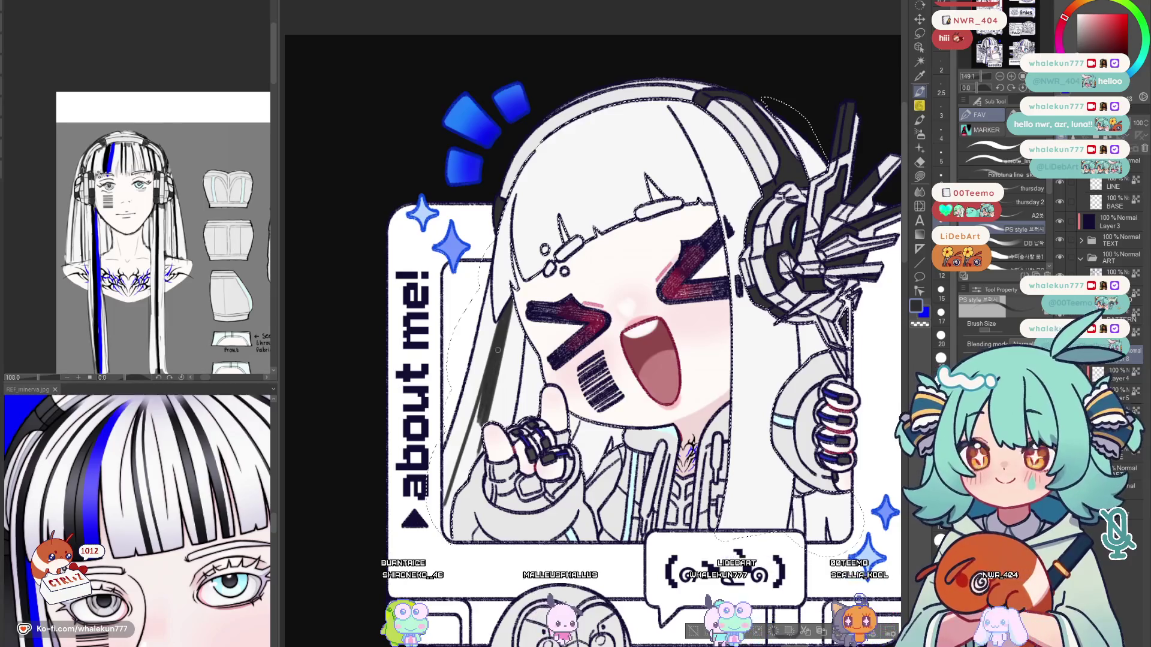
key(x)
drag(512, 304, 492, 418)
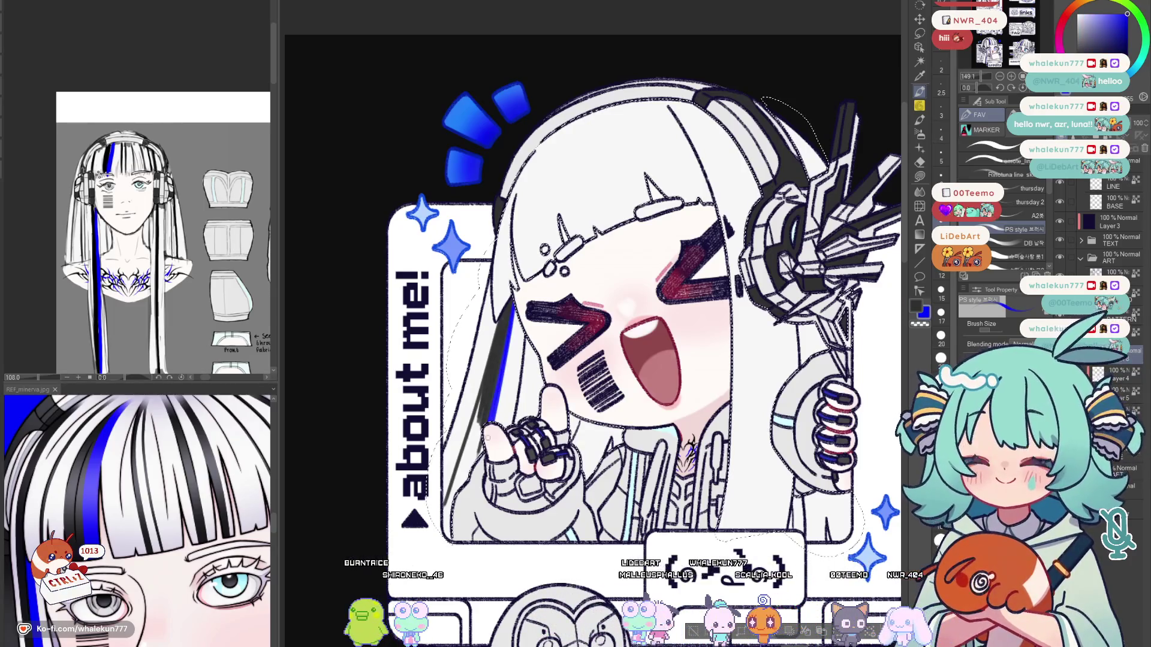
drag(513, 301, 486, 432)
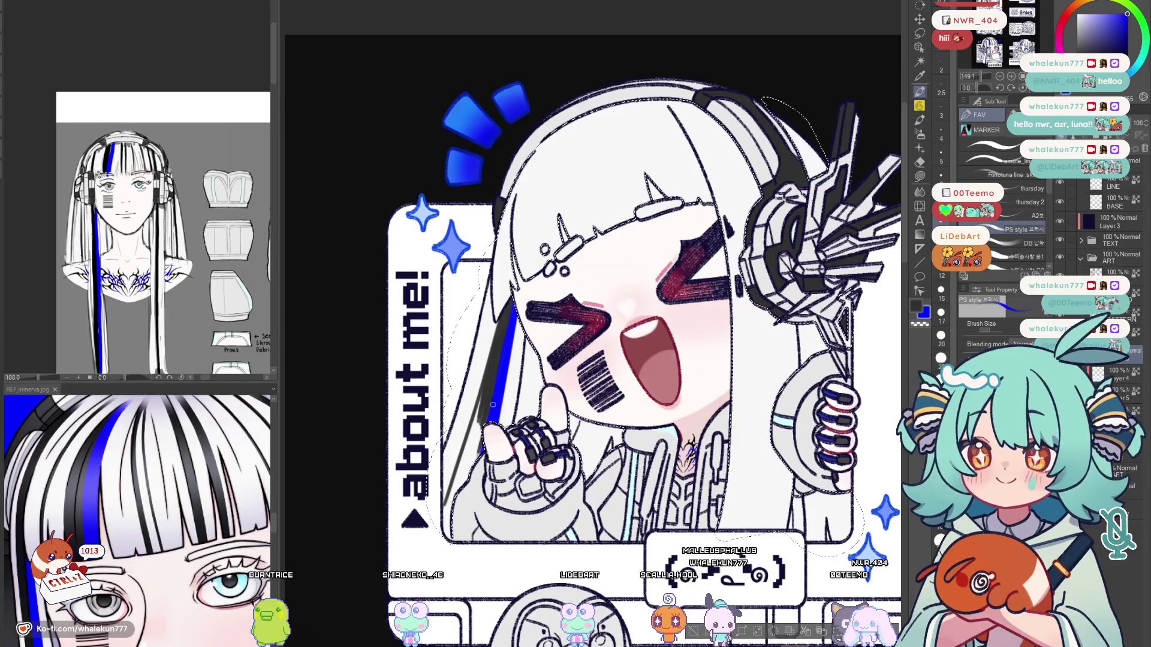
key(x)
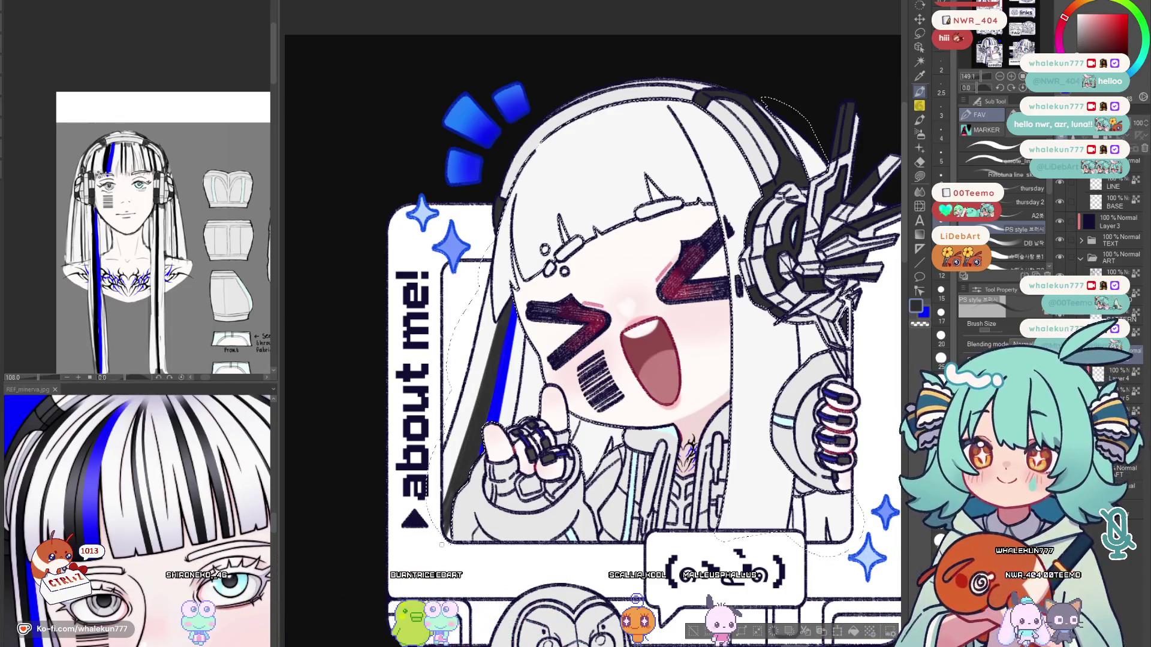
key(x)
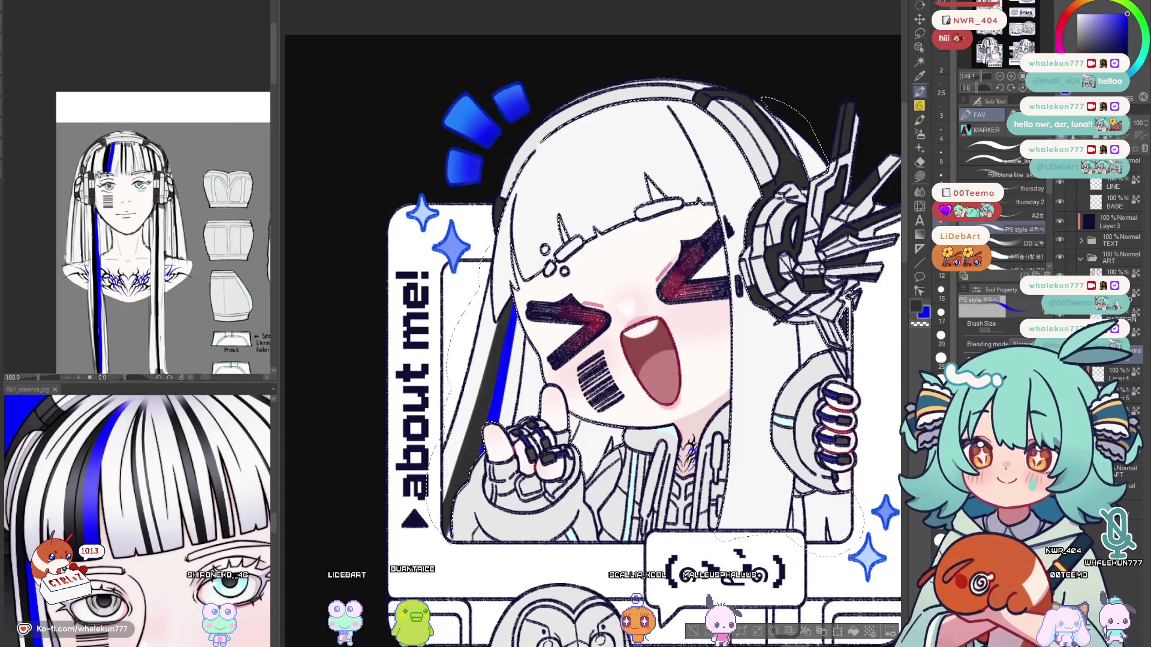
key(x)
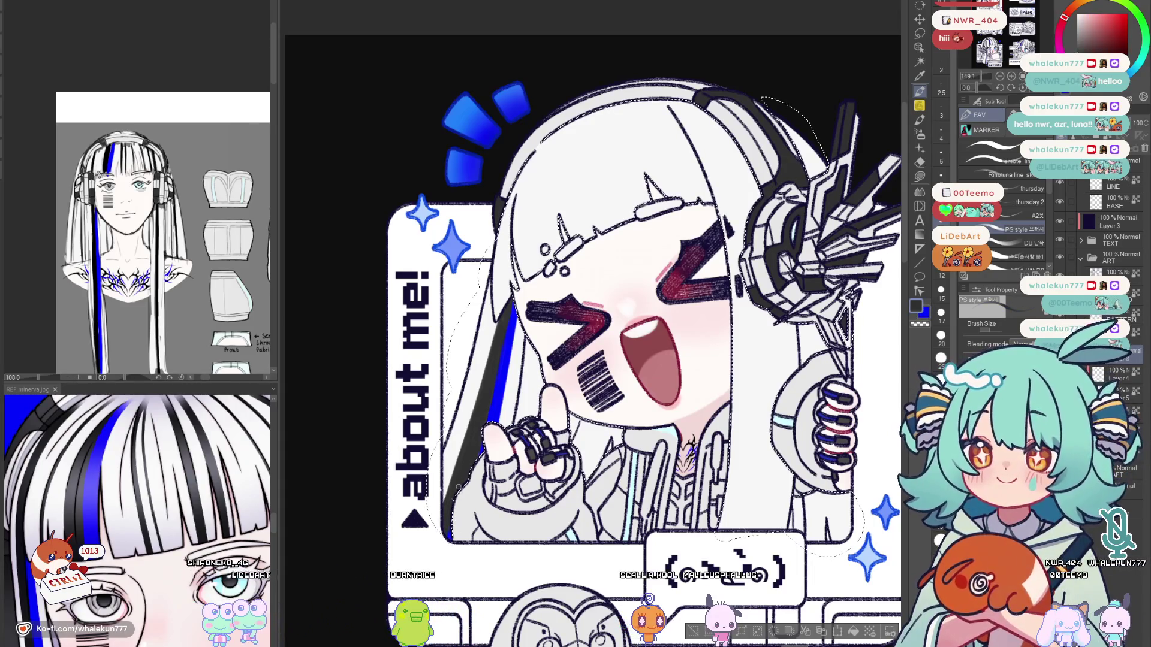
drag(584, 342, 553, 372)
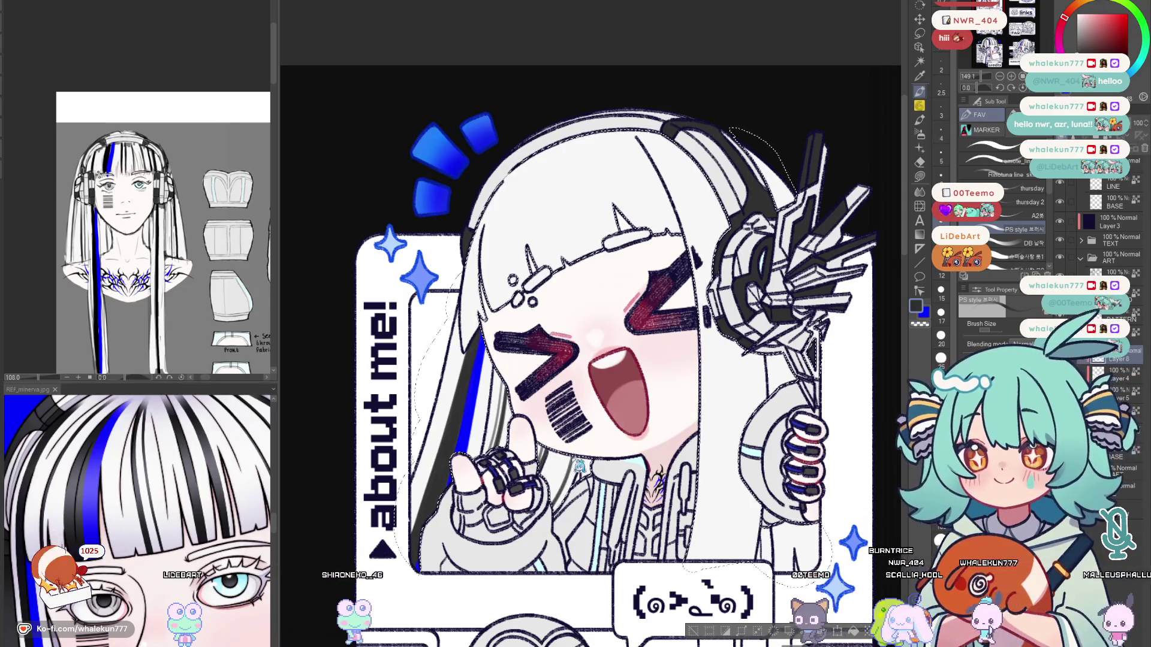
drag(593, 360, 473, 352)
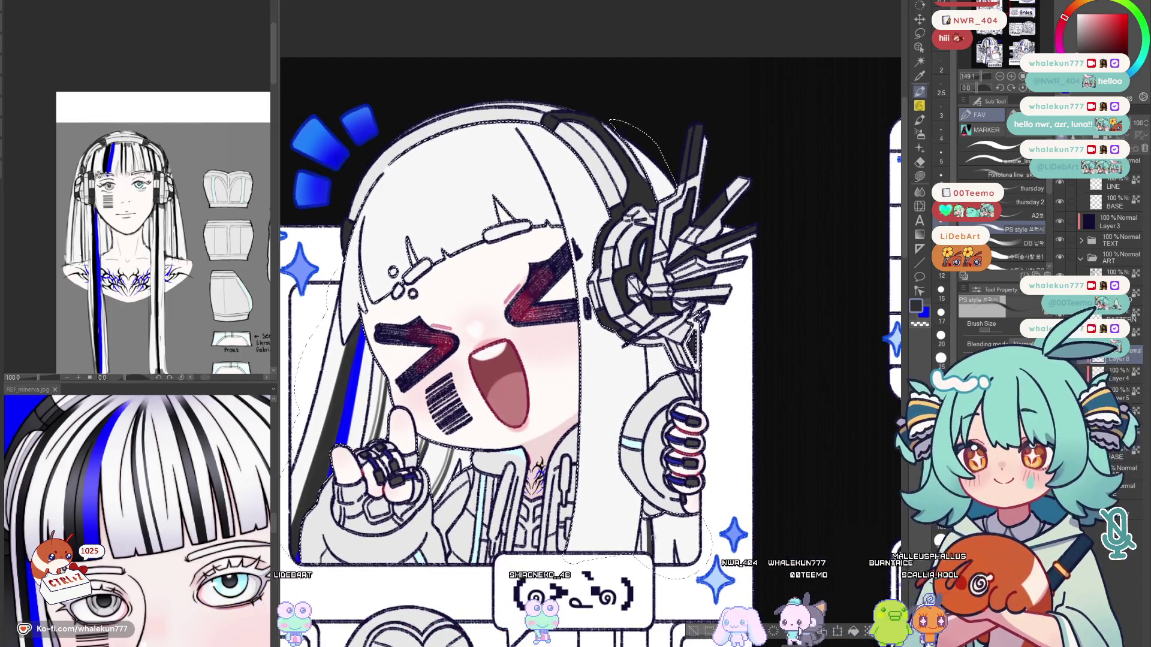
scroll(589, 324, down, 2)
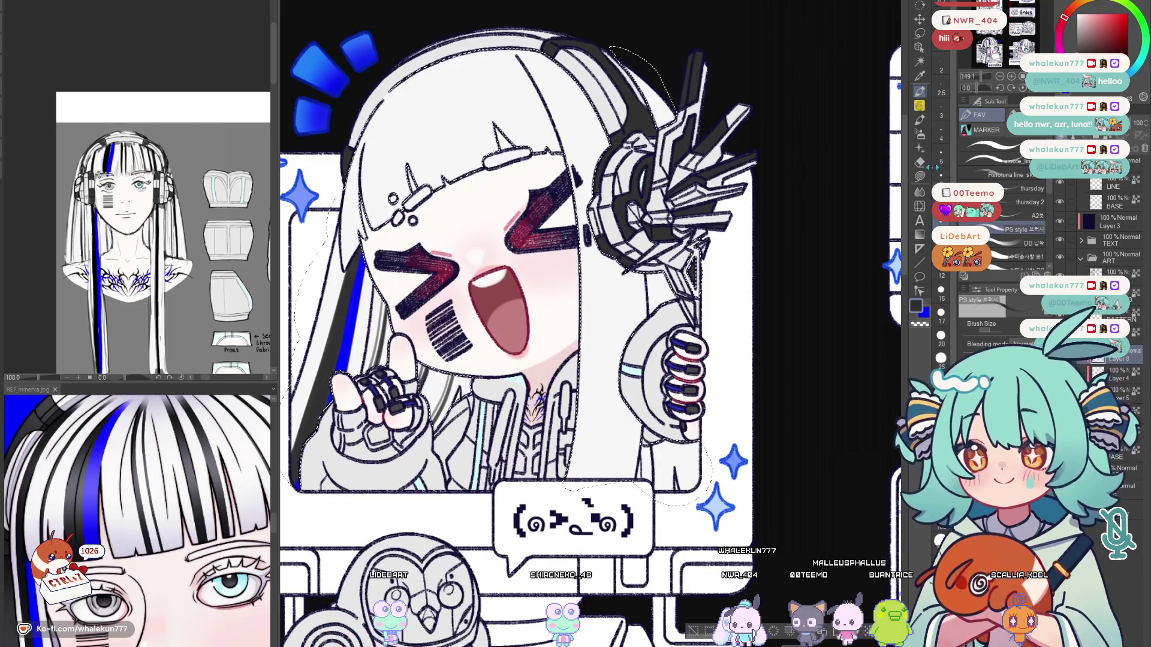
key(g)
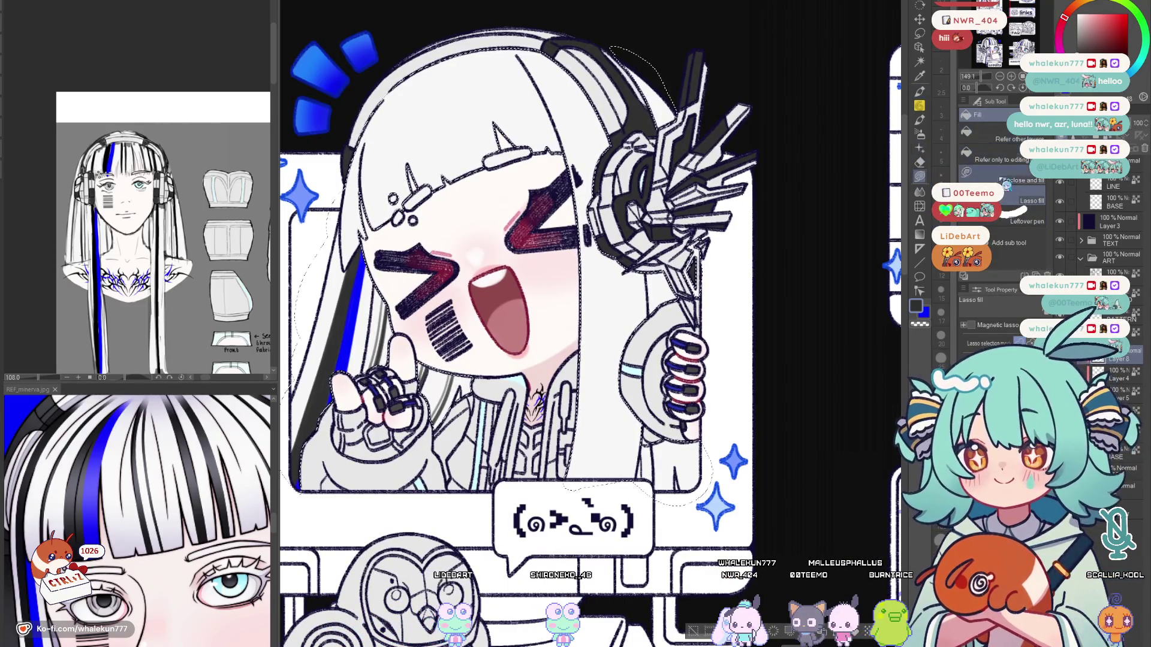
key(m)
scroll(666, 430, up, 3)
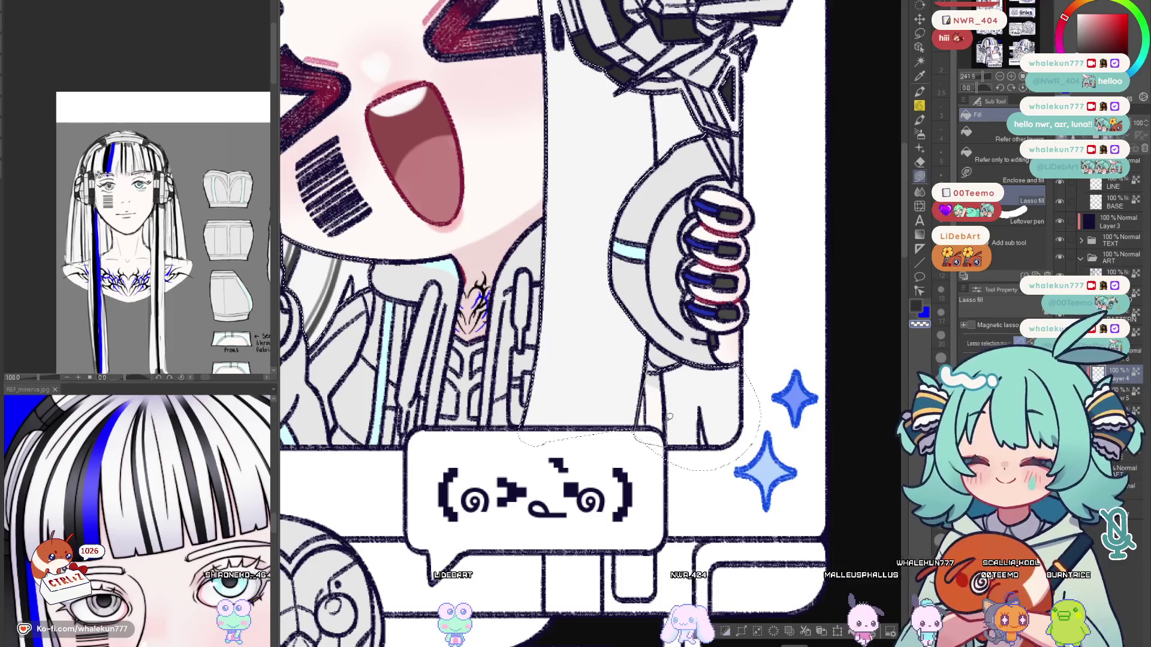
key(m)
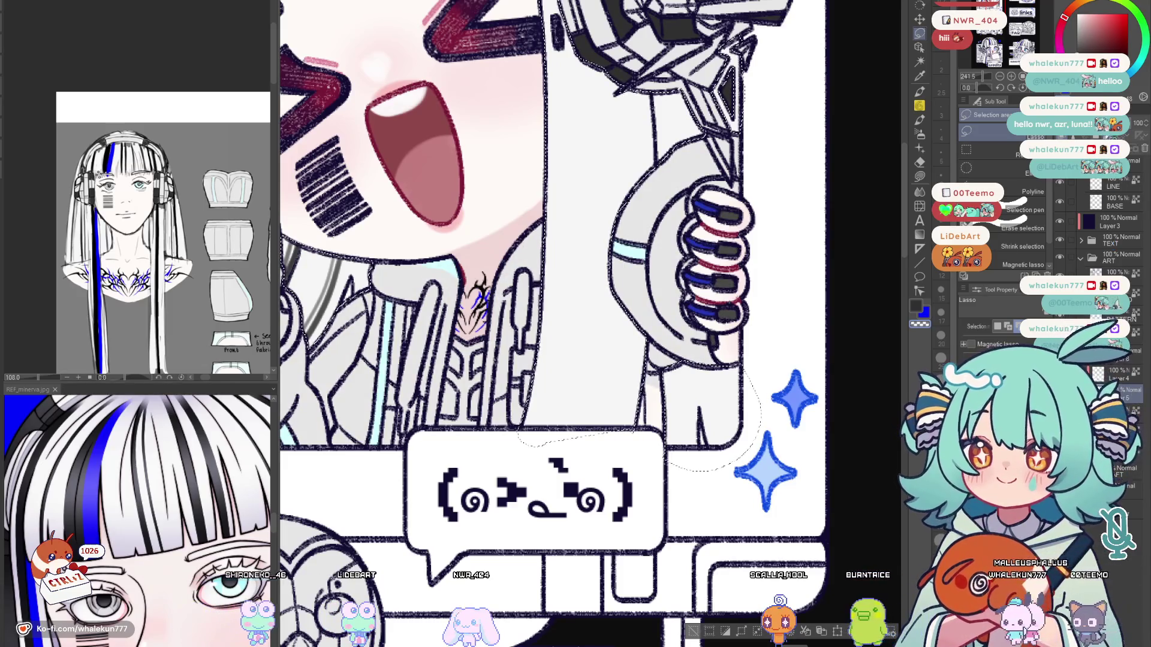
key(g)
drag(654, 390, 648, 420)
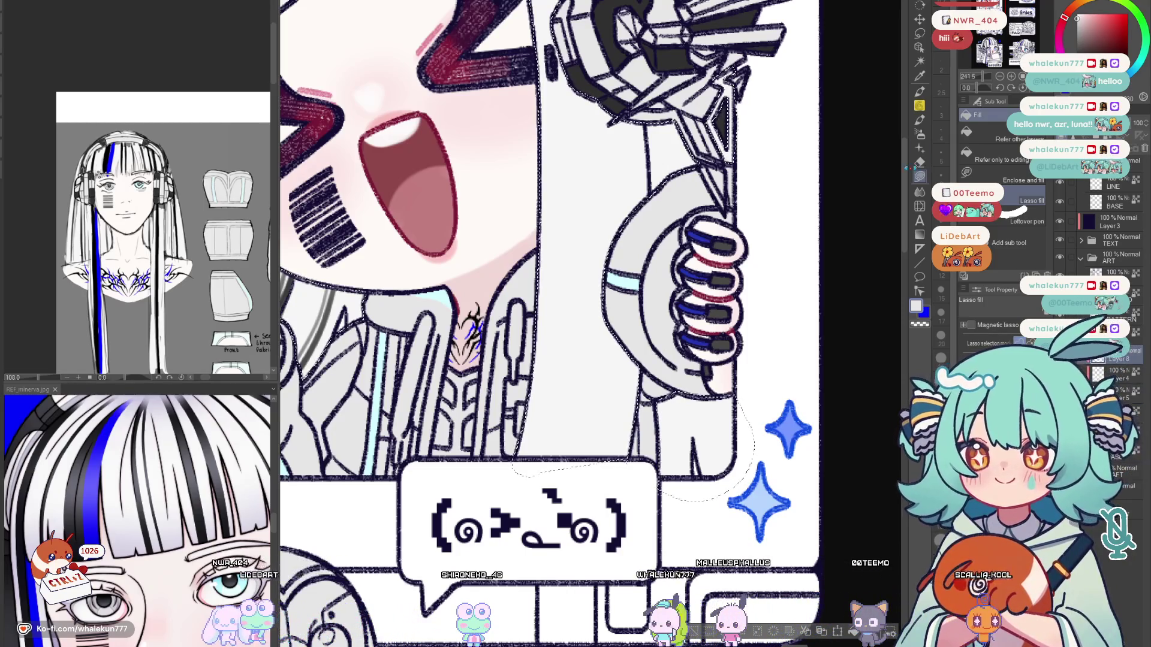
key(p)
key(ctrl+0)
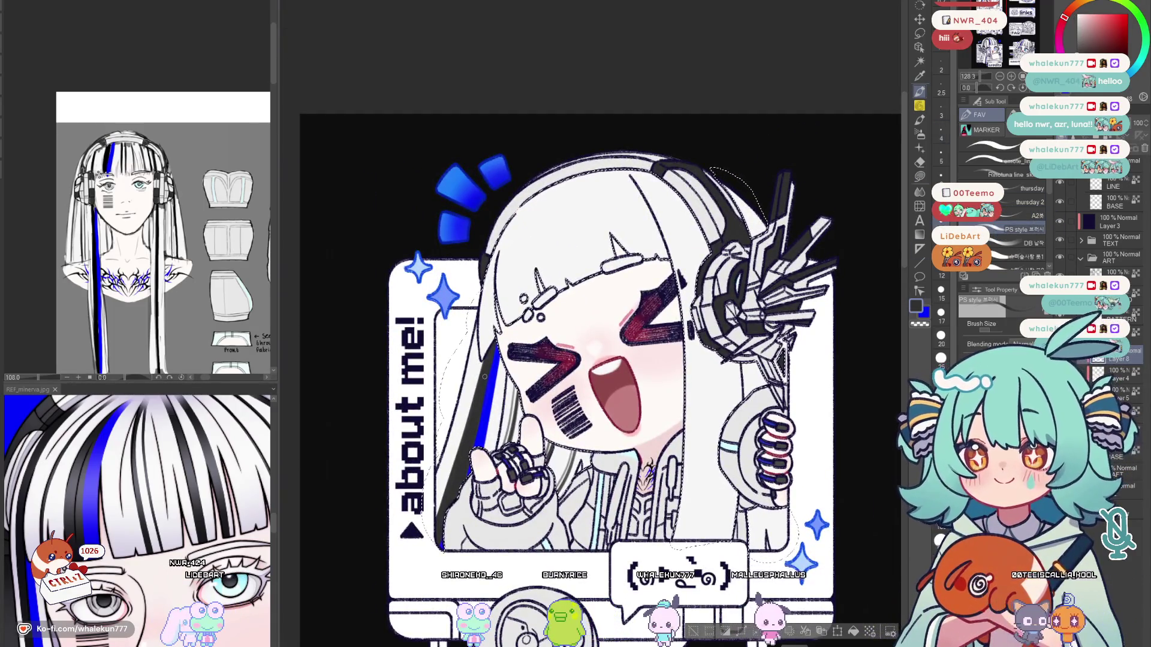
drag(593, 378, 506, 352)
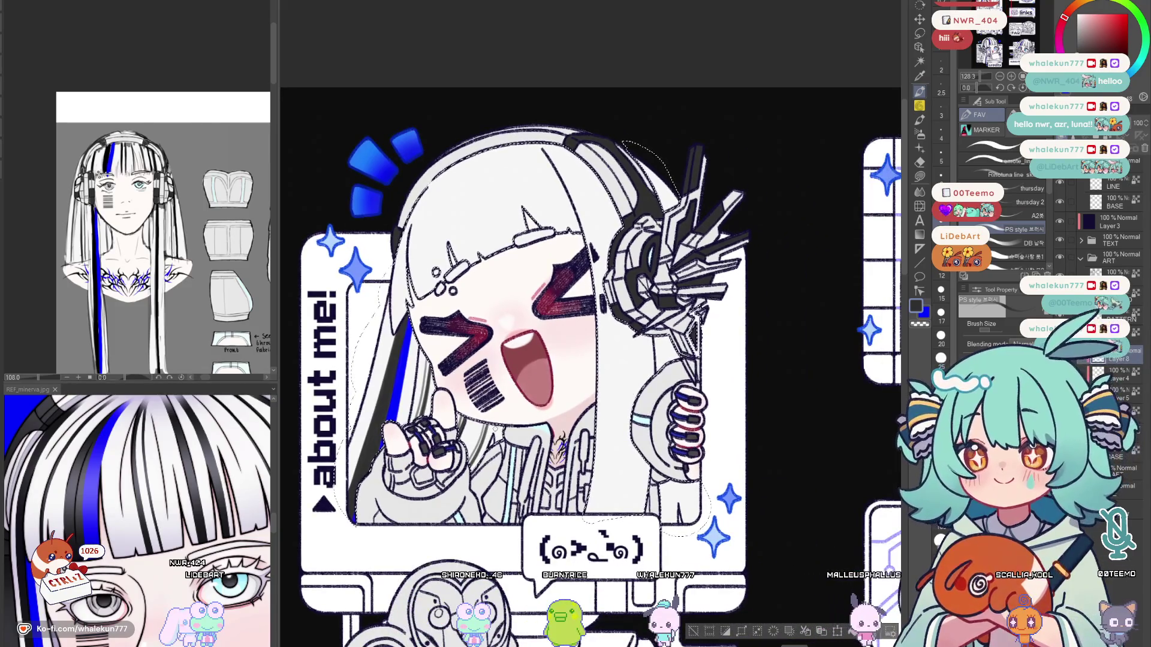
drag(594, 360, 542, 335)
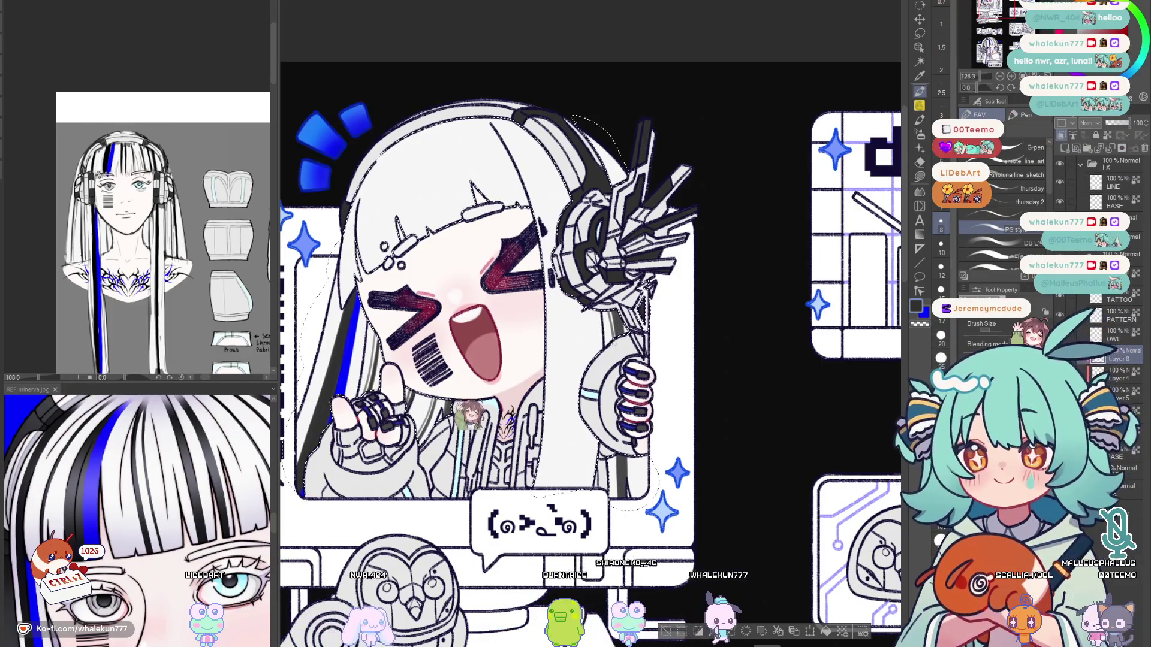
scroll(849, 352, down, 2)
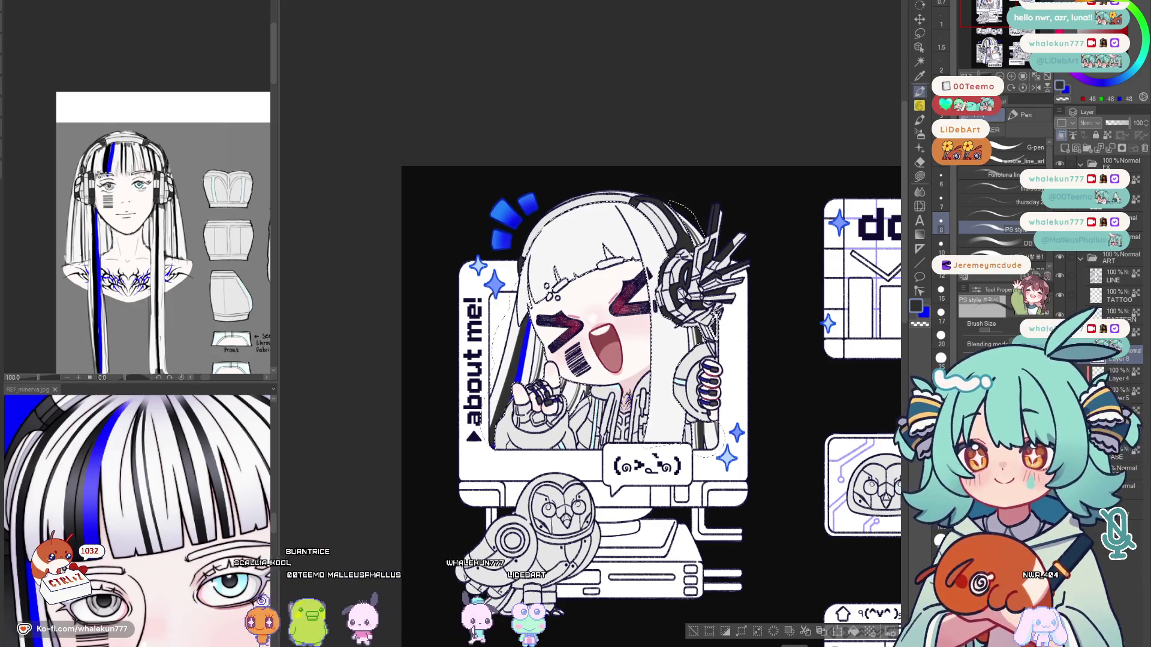
key(m)
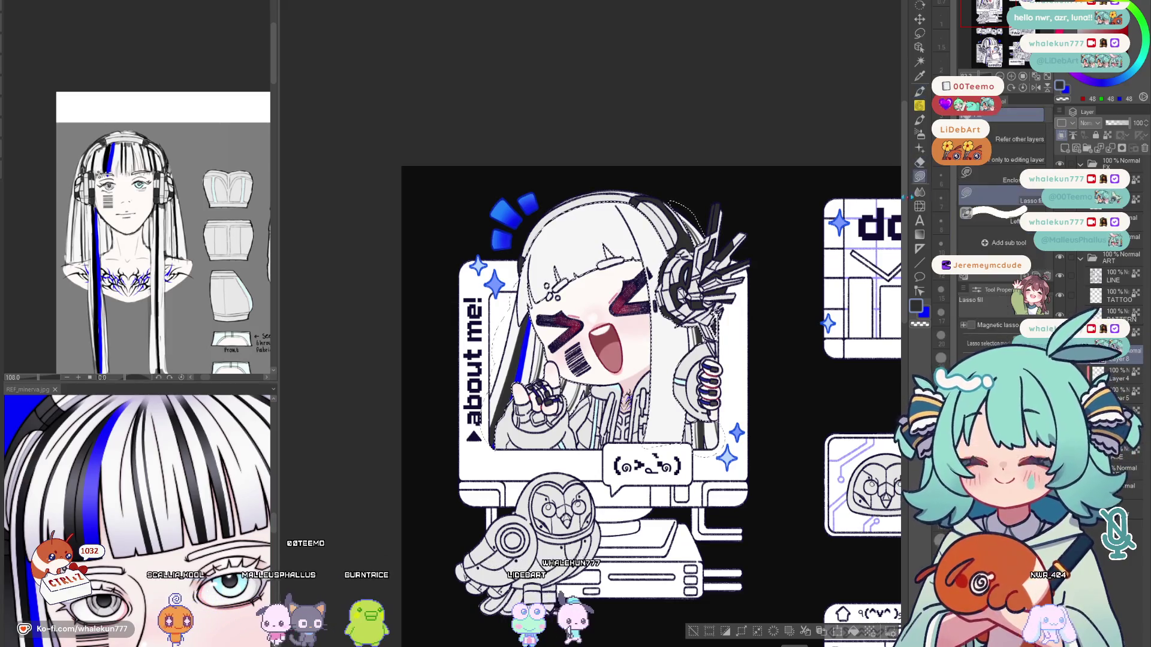
drag(773, 462, 780, 400)
key(h)
key(h)
mouse_move(783, 483)
mouse_down()
mouse_move(771, 393)
mouse_move(781, 345)
mouse_up()
scroll(771, 392, down, 3)
drag(881, 229, 881, 374)
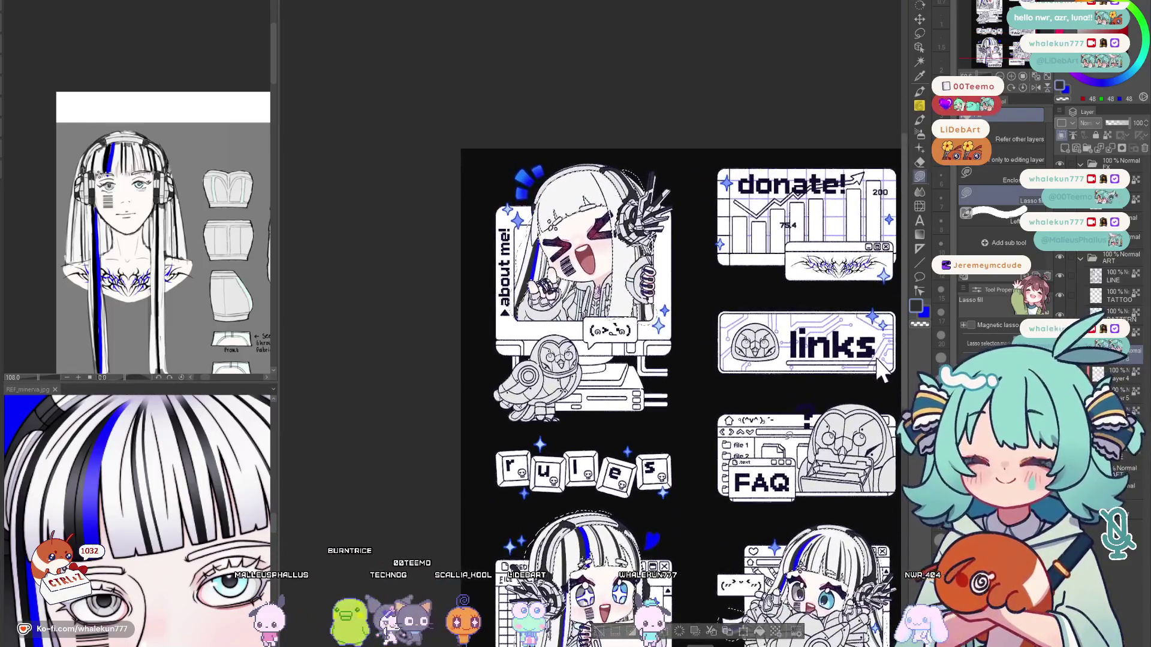
key(p)
scroll(540, 180, up, 2)
scroll(539, 181, up, 2)
scroll(540, 180, up, 2)
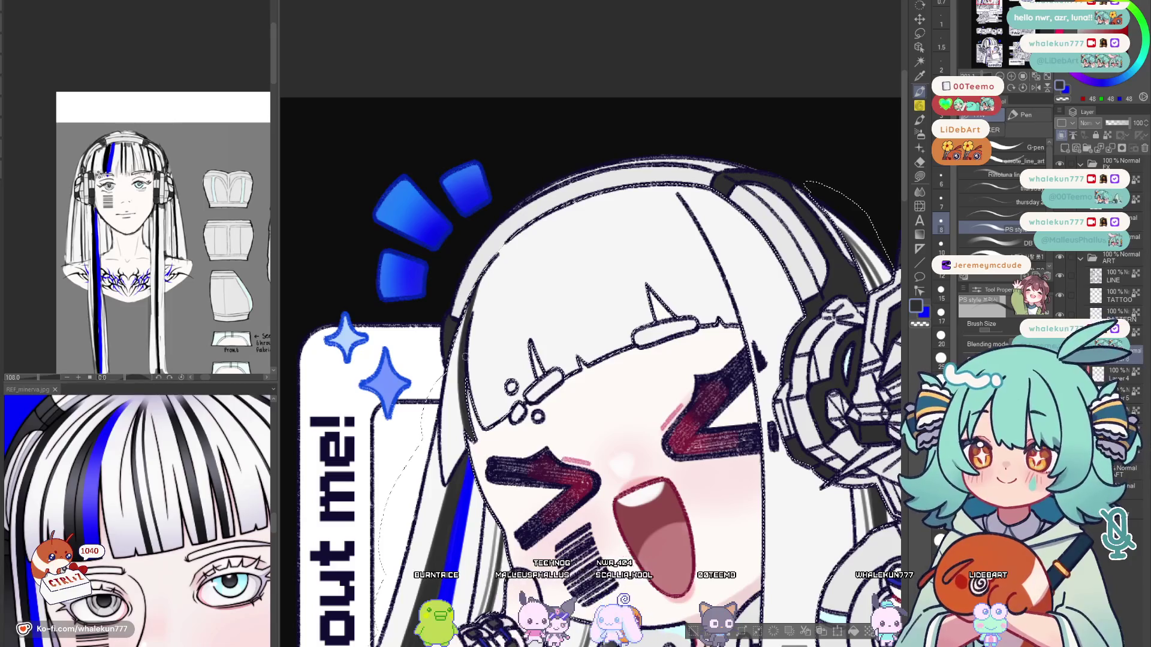
Pick blue and paint a thick blue streak down the about-me chibi's bangs.
drag(504, 351, 488, 349)
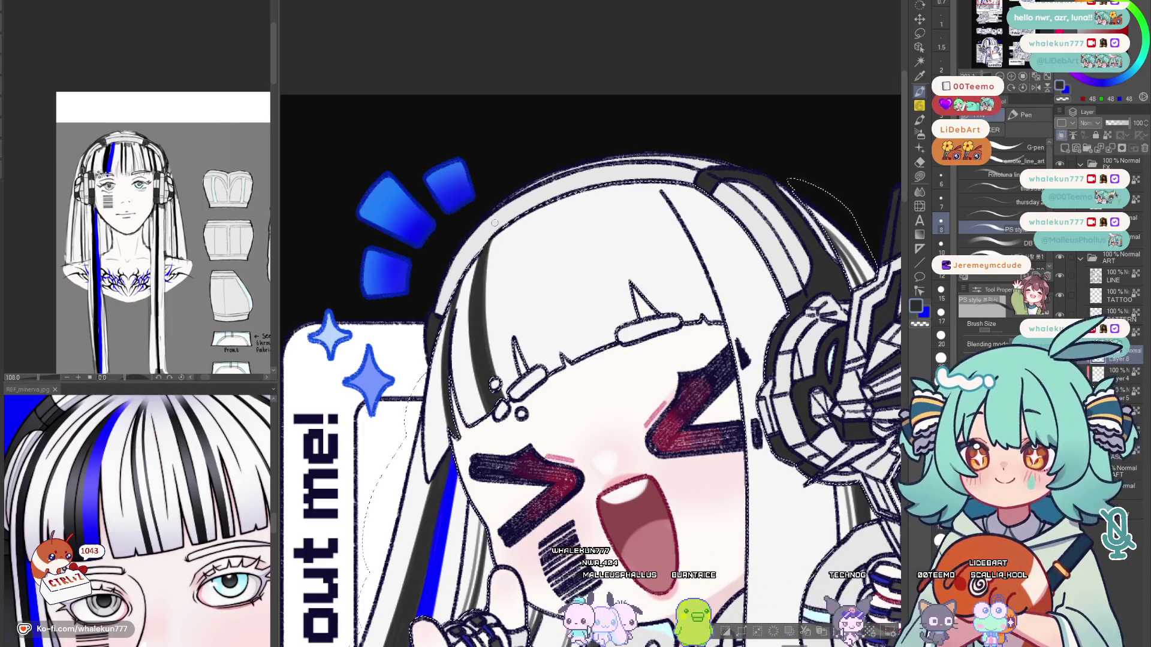
alt+click(462, 270)
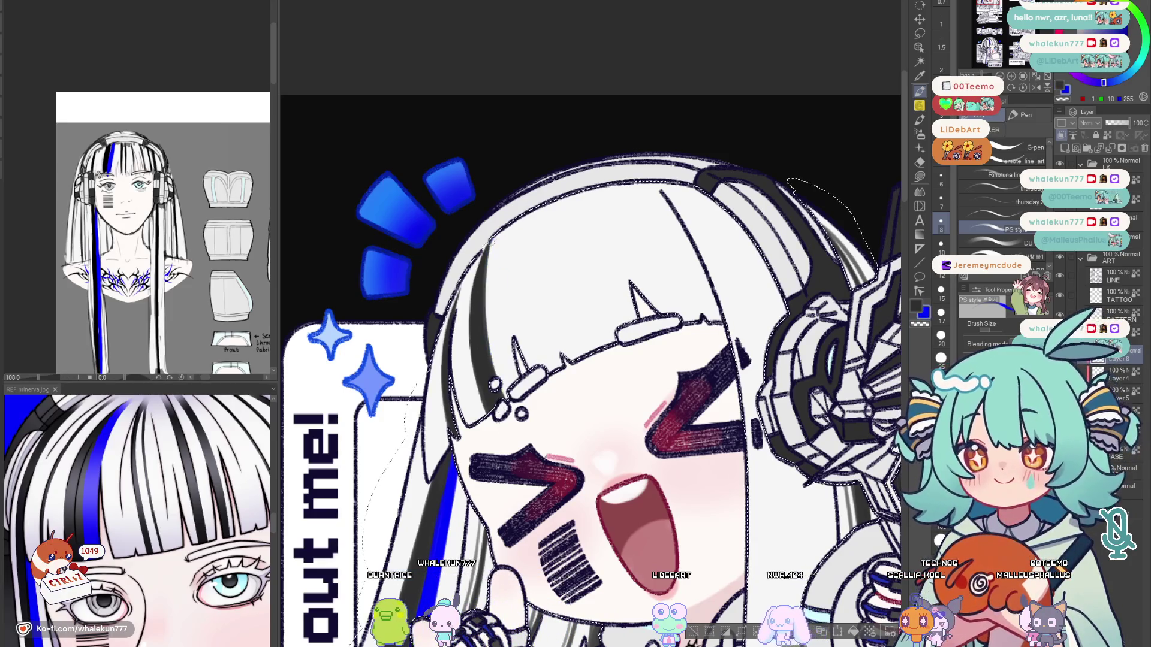
drag(493, 259, 505, 328)
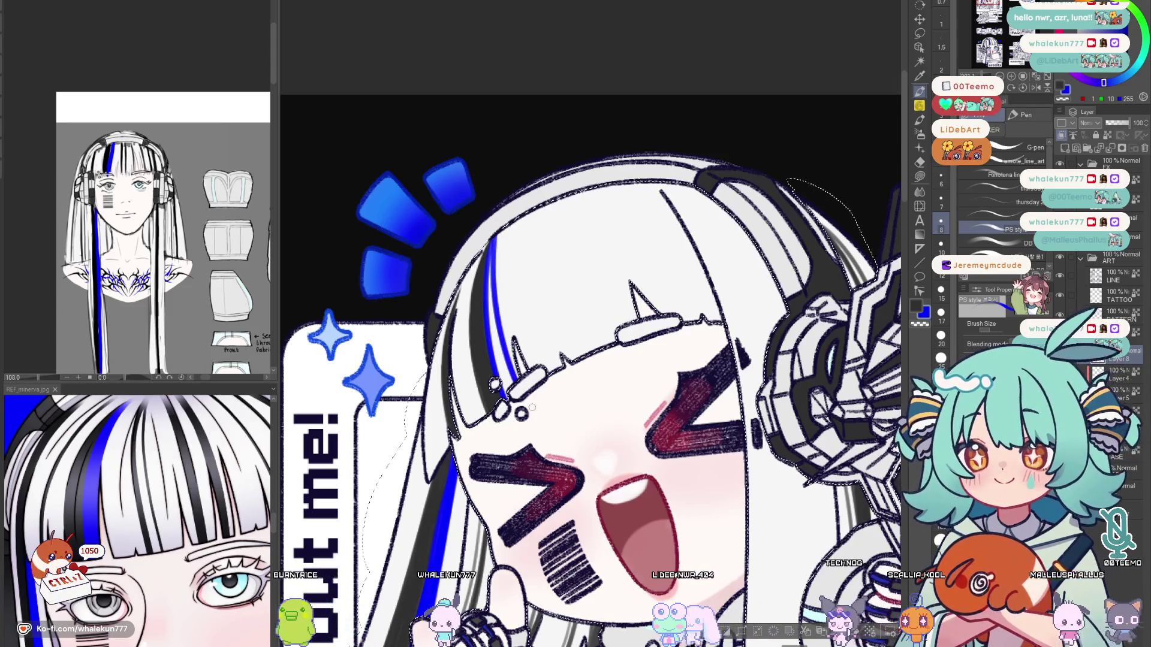
drag(490, 259, 513, 346)
drag(491, 281, 500, 343)
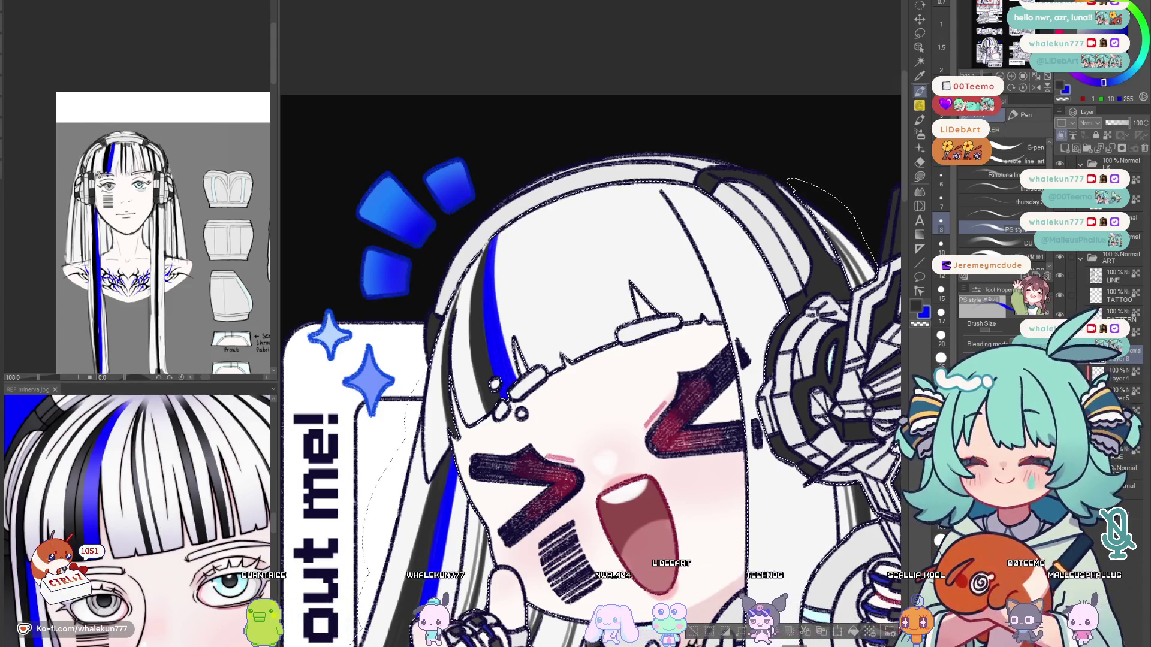
On a new layer, draw grey strands across the bangs and mirror the view to check them.
key(ctrl+shift+n)
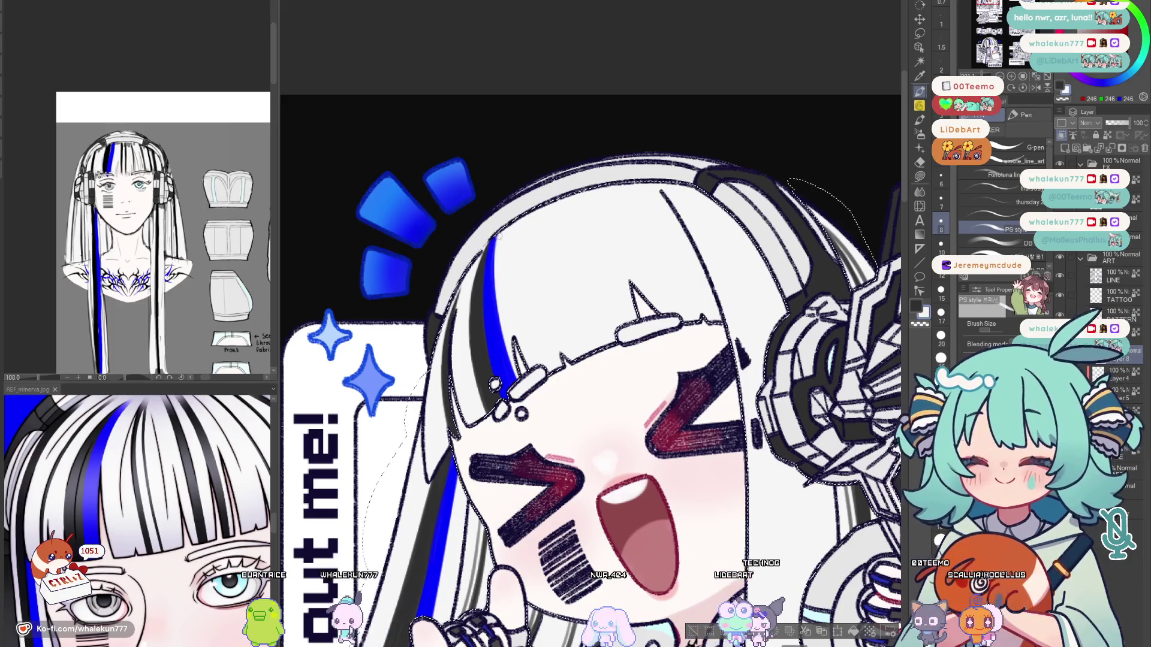
mouse_move(465, 366)
mouse_down()
mouse_move(443, 362)
mouse_move(430, 376)
mouse_up()
drag(492, 259, 526, 346)
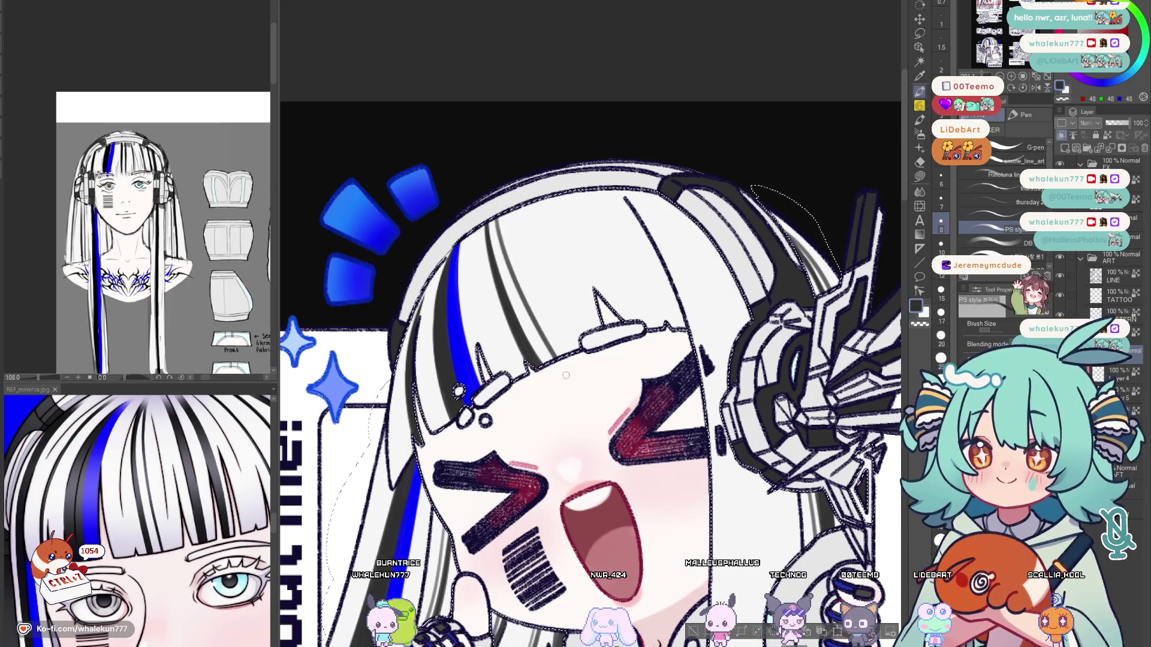
drag(623, 276, 576, 307)
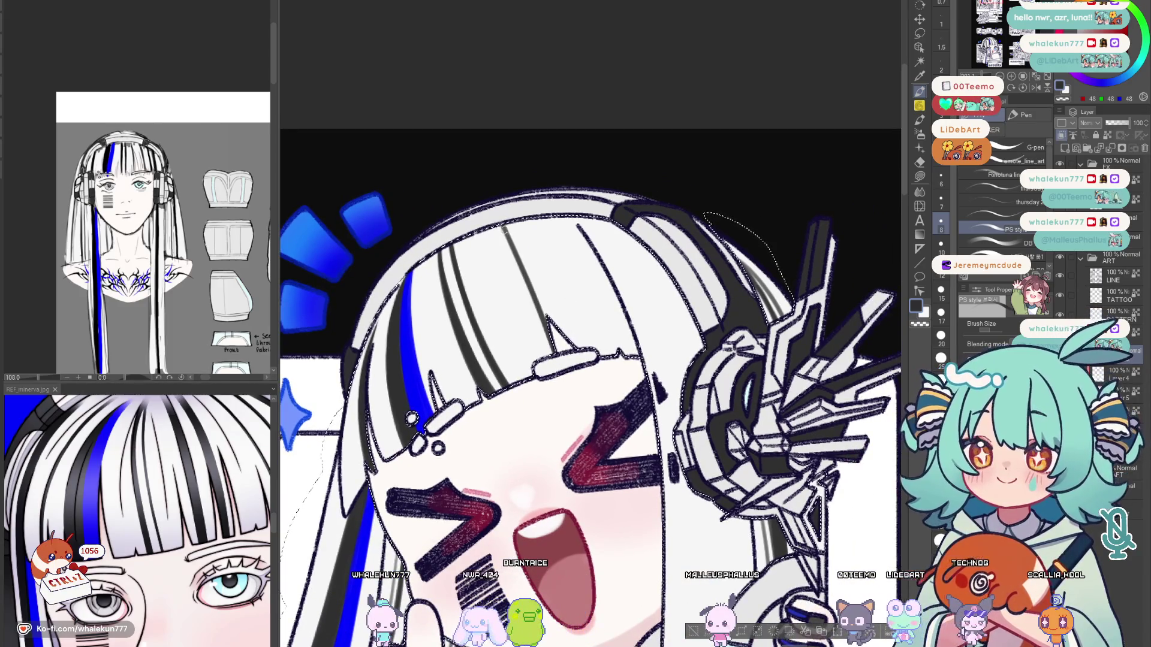
key(h)
drag(673, 226, 647, 262)
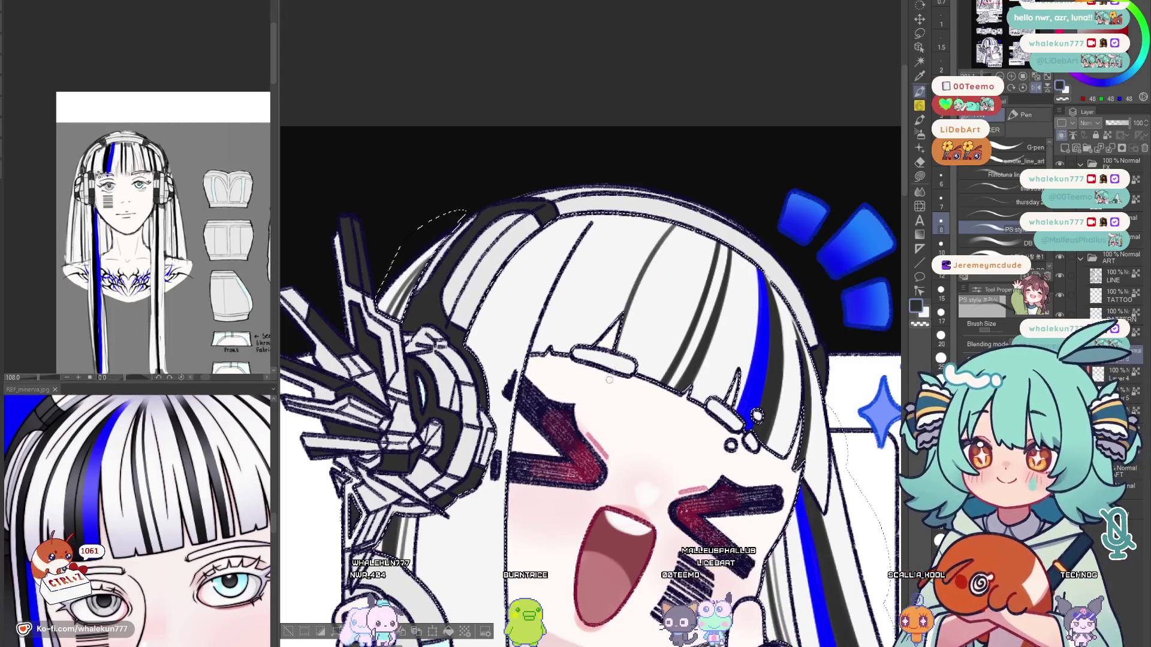
Undo the last grey stroke, pick a different brush and flip the view back and forth to compare.
key(ctrl+z)
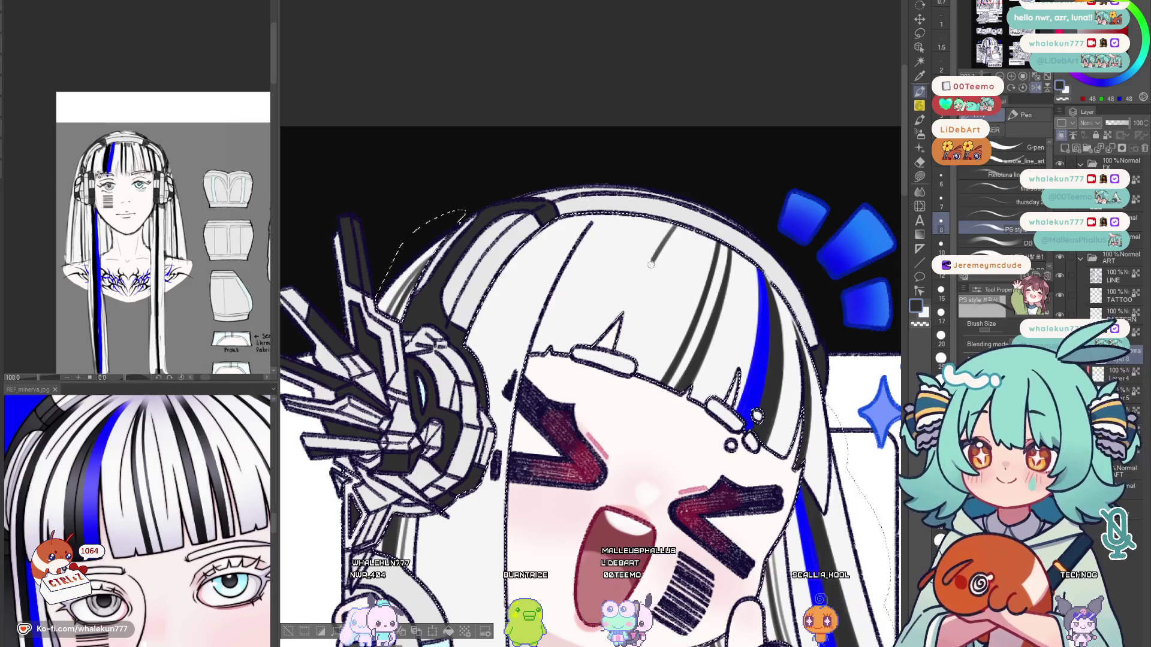
drag(611, 227, 601, 233)
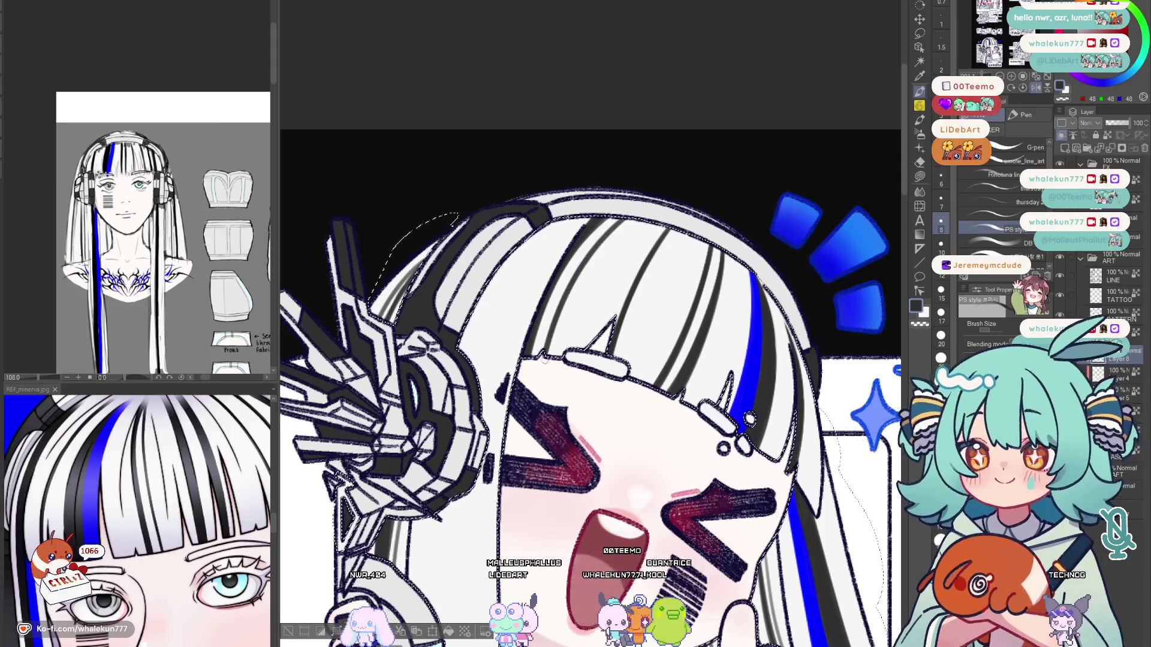
key(h)
scroll(574, 291, down, 2)
scroll(575, 291, down, 2)
scroll(575, 291, down, 1)
scroll(575, 291, down, 1)
key(h)
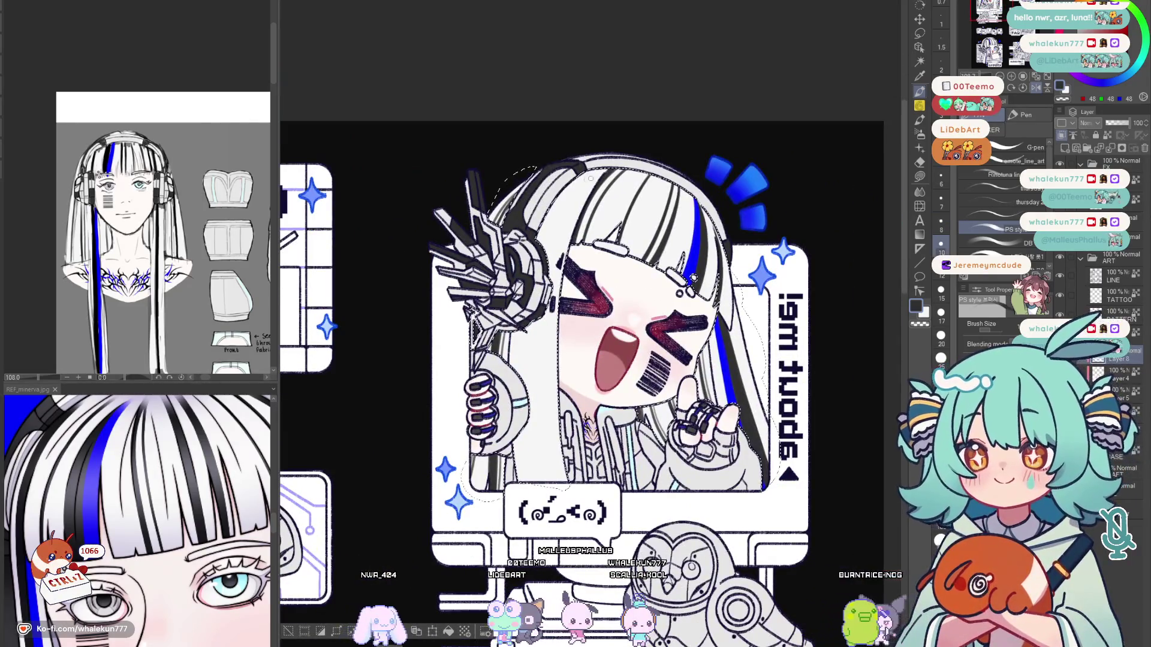
click(989, 212)
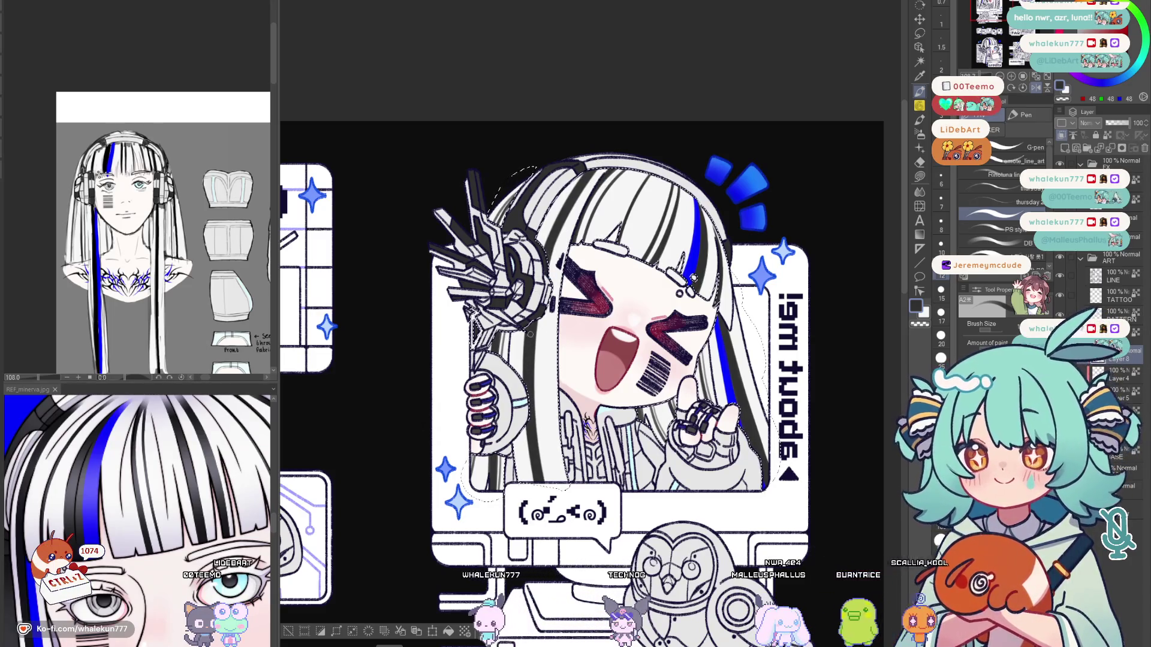
key(h)
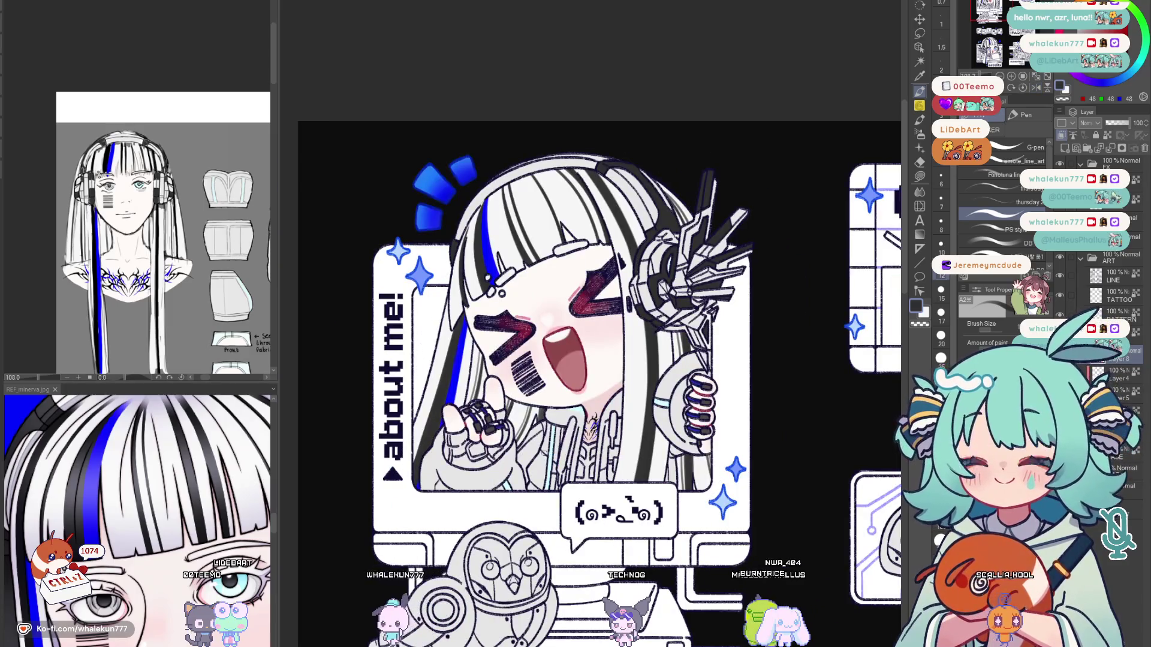
scroll(780, 310, down, 5)
key(h)
key(h)
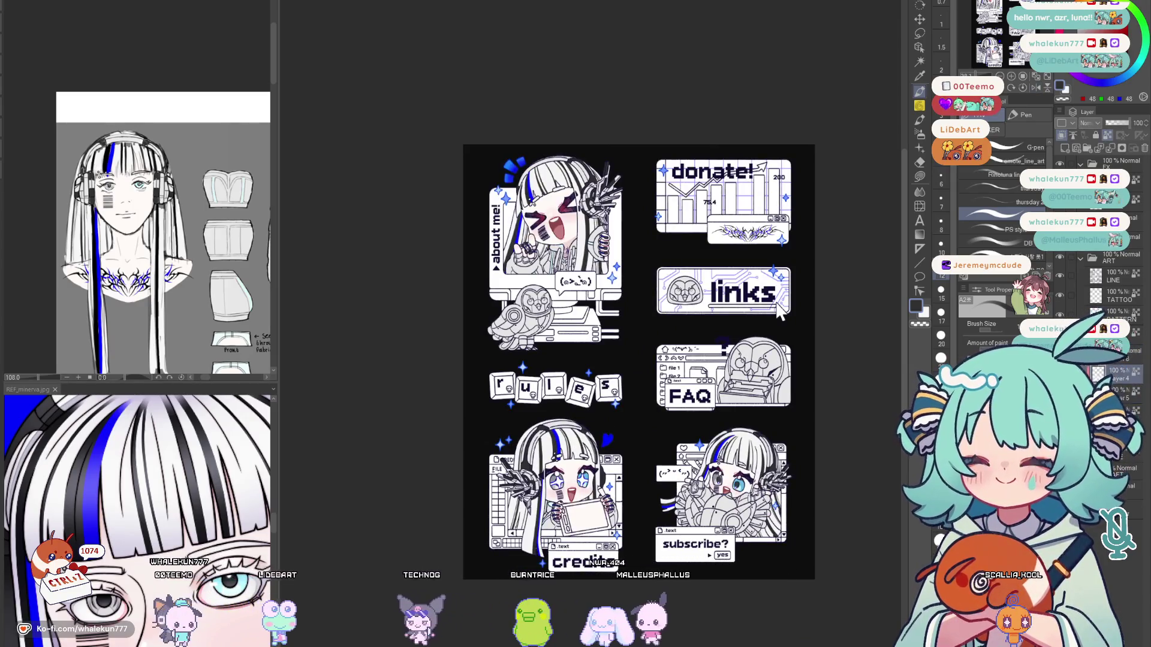
Select Layer 8 and switch to the G-pen with its brush size raised to 20.
ctrl+click(780, 310)
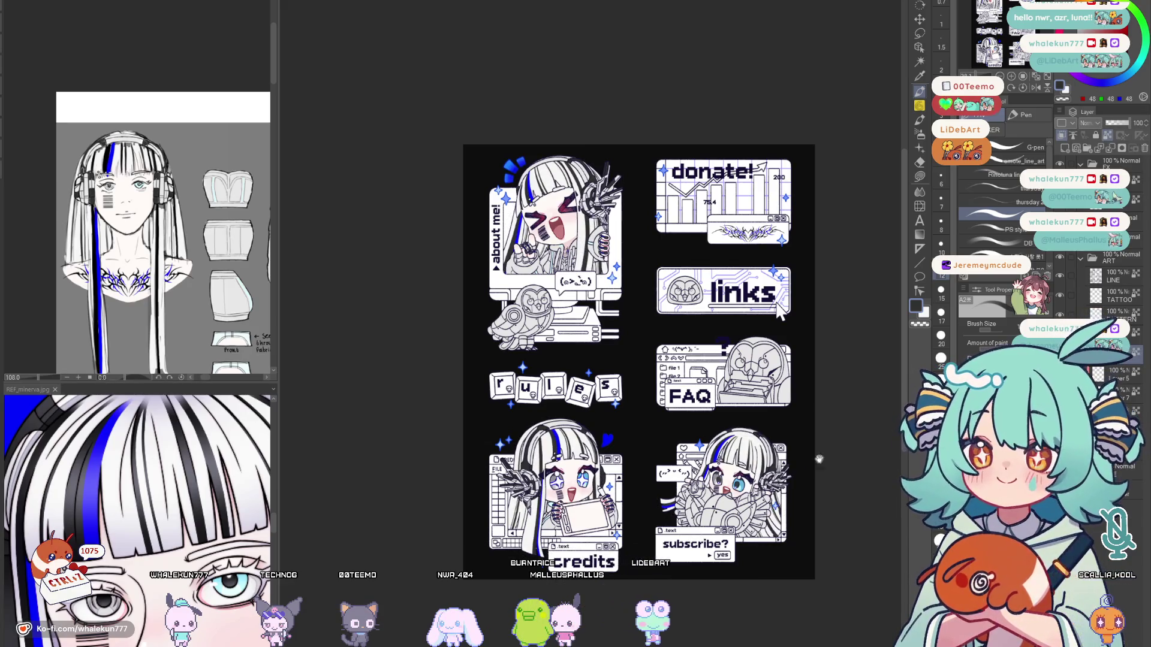
drag(853, 447, 884, 469)
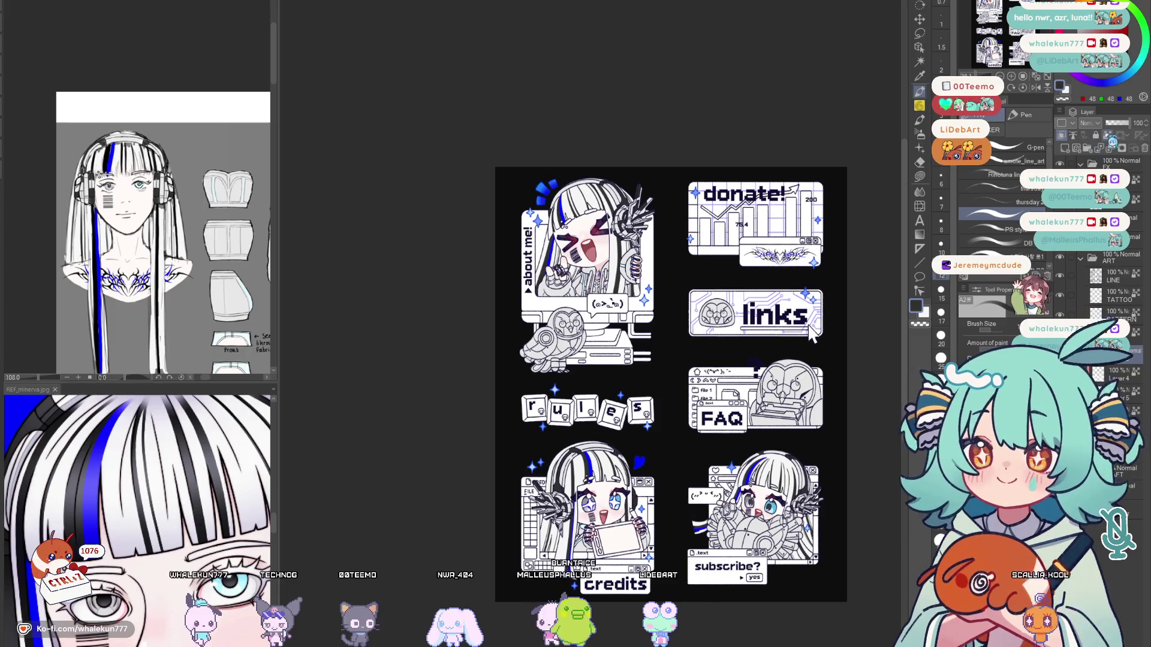
key(p)
scroll(575, 203, up, 3)
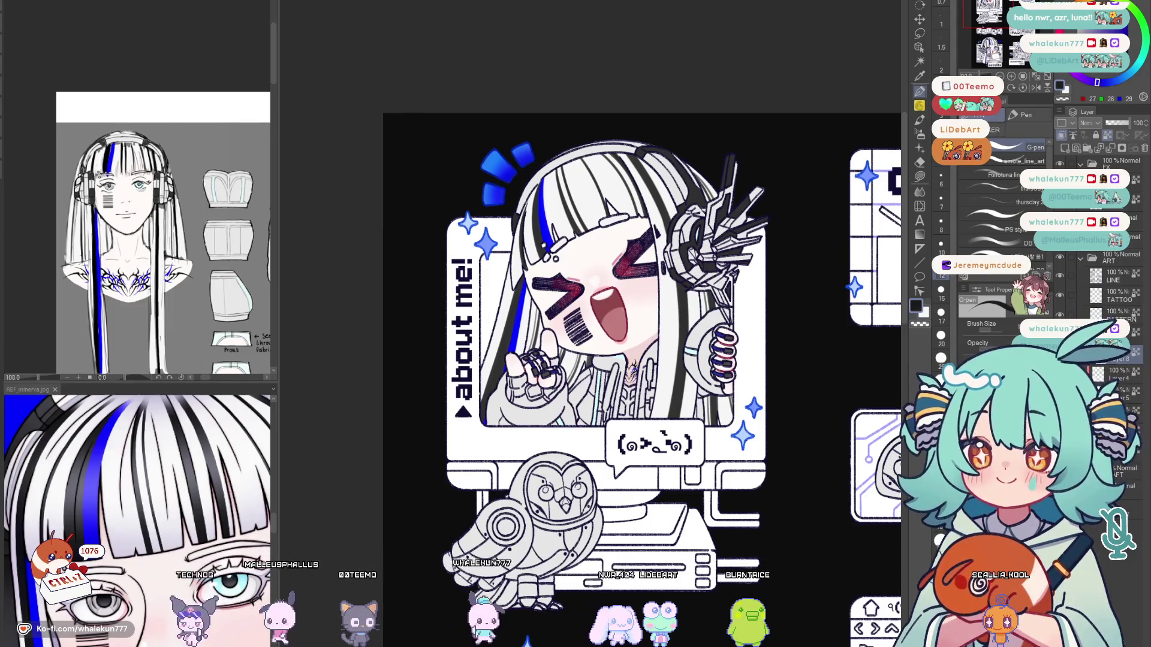
key(bracketright)
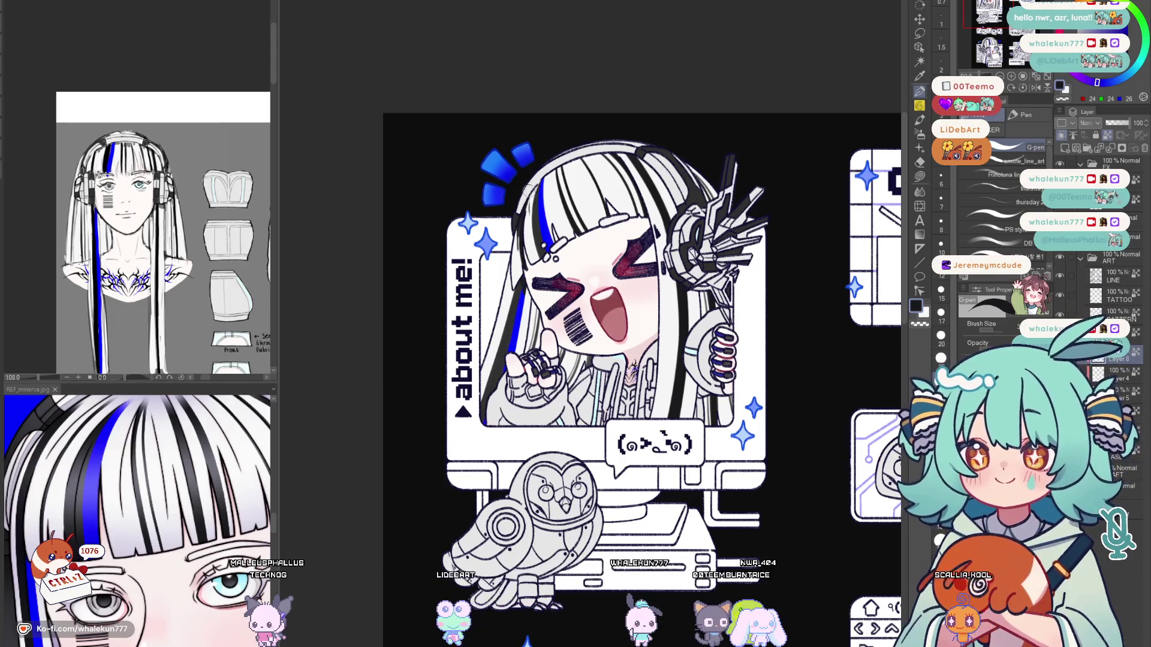
scroll(509, 206, up, 2)
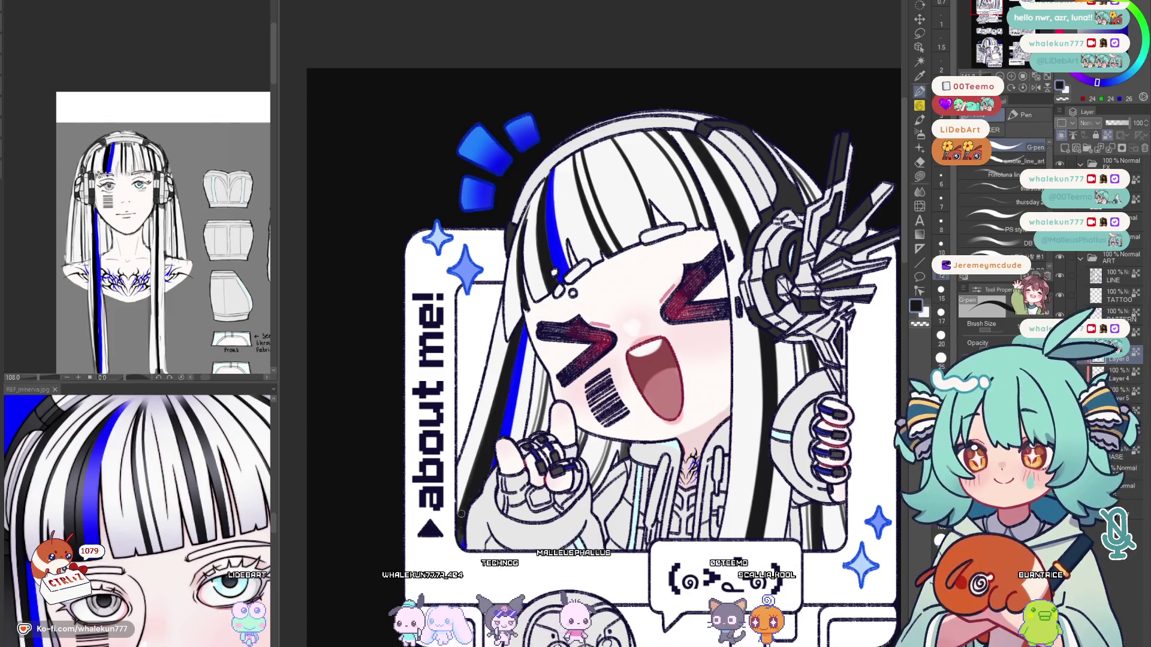
key(bracketright)
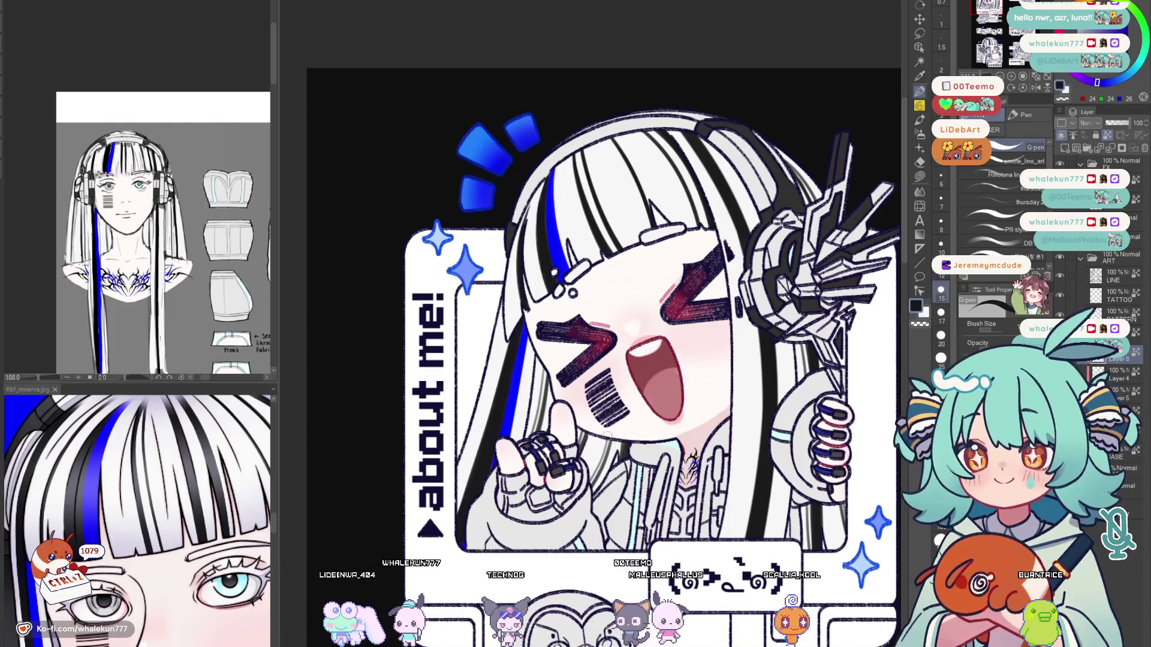
scroll(704, 474, down, 3)
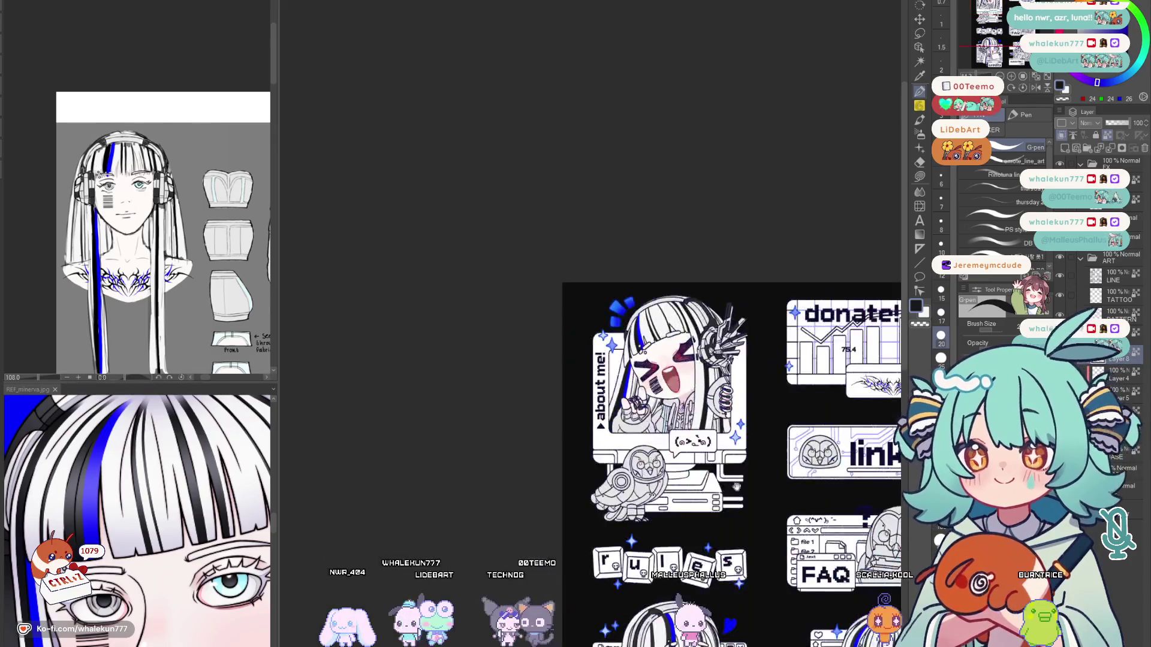
scroll(704, 474, up, 1)
drag(704, 553, 704, 474)
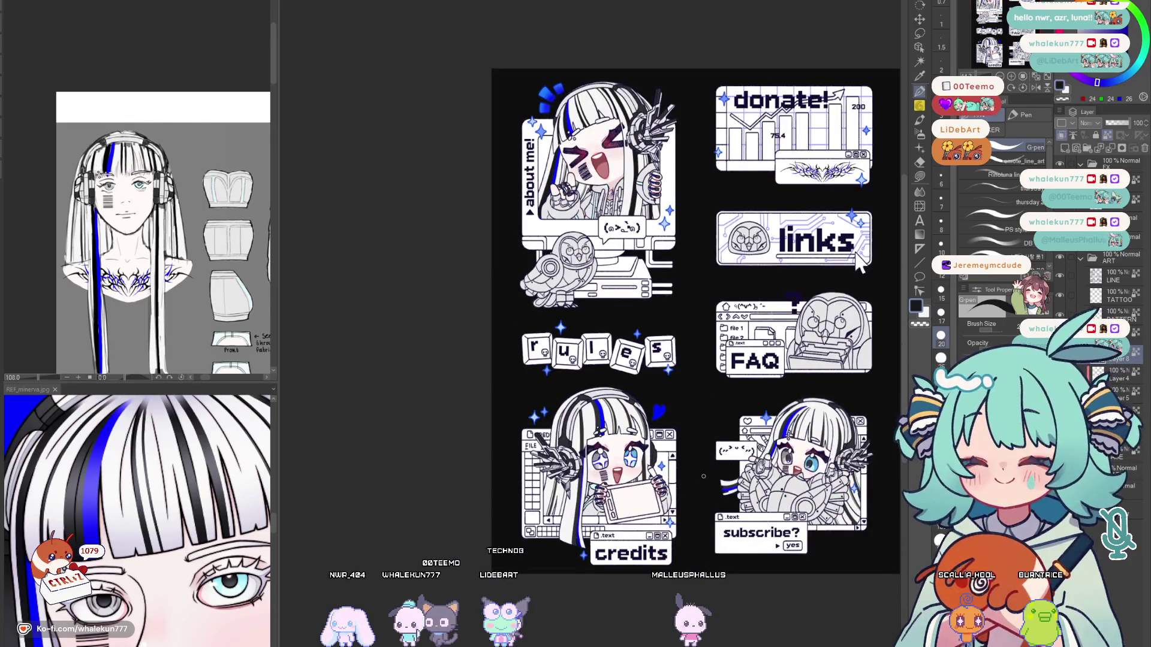
drag(857, 256, 839, 248)
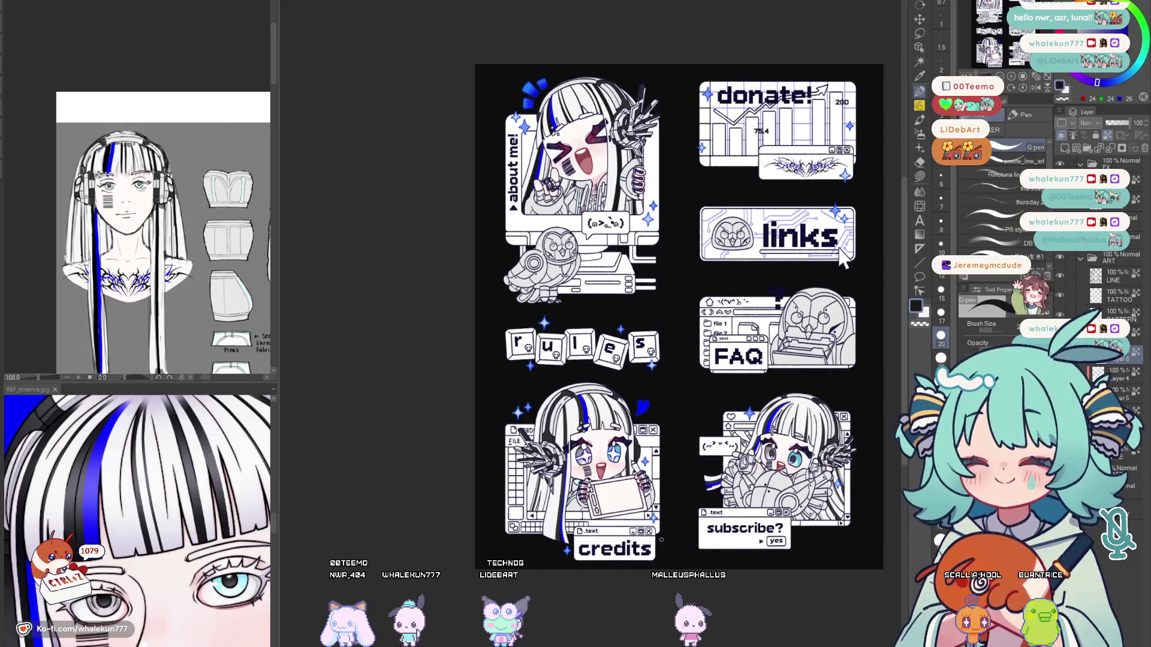
scroll(843, 259, up, 3)
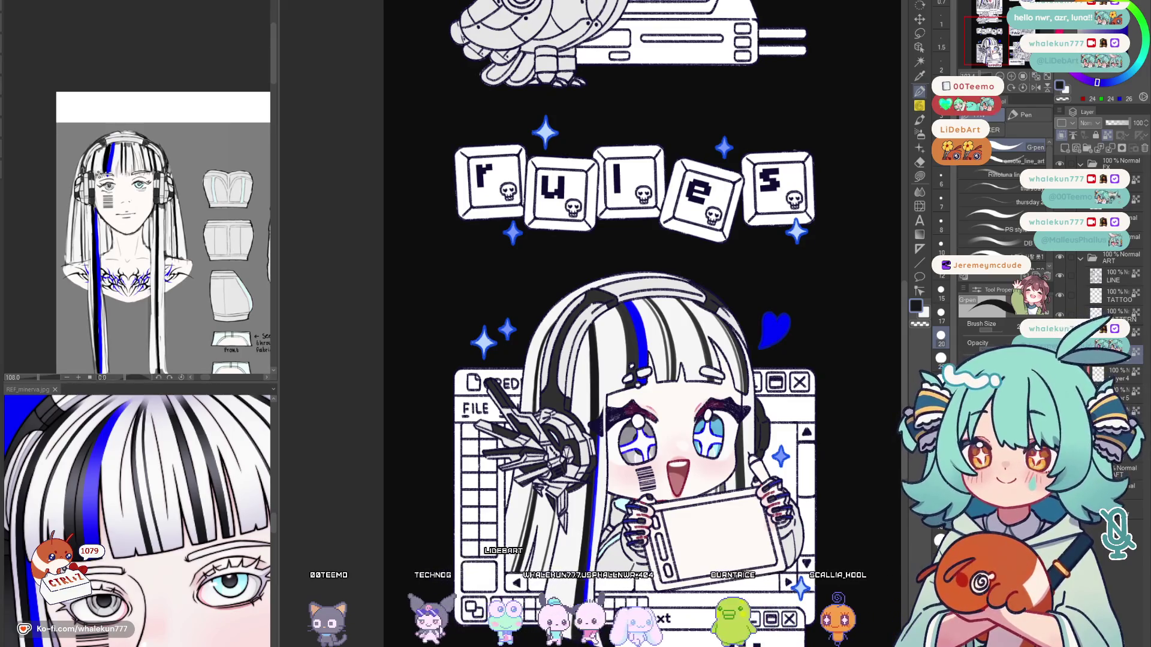
drag(594, 270, 543, 347)
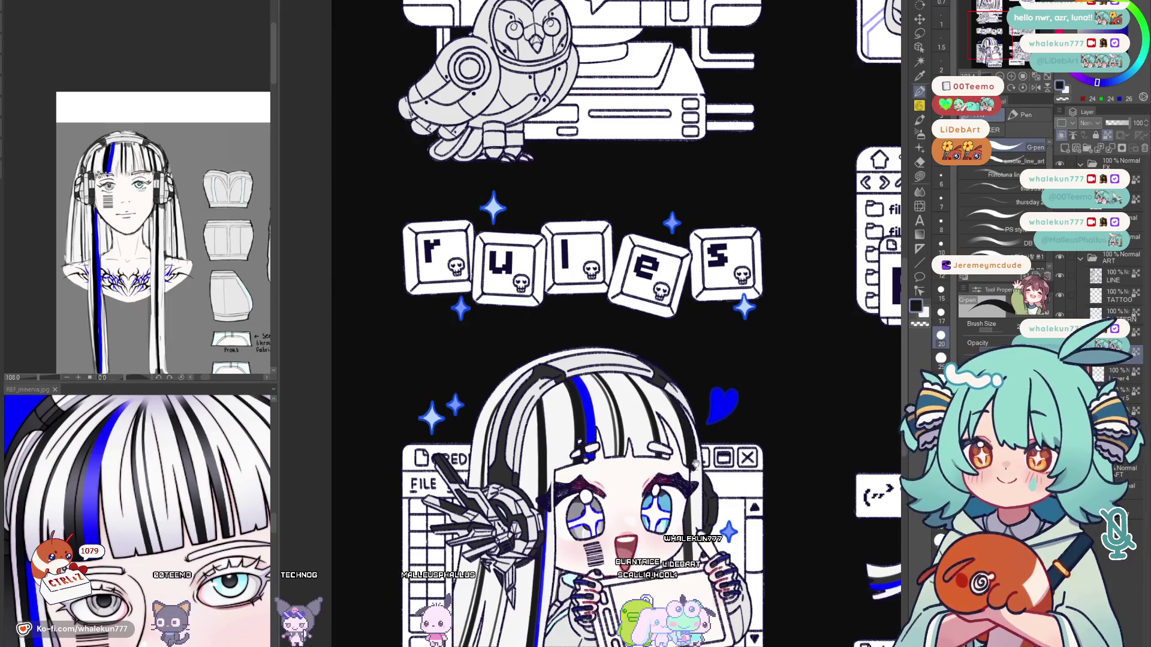
drag(694, 461, 694, 401)
scroll(699, 429, up, 2)
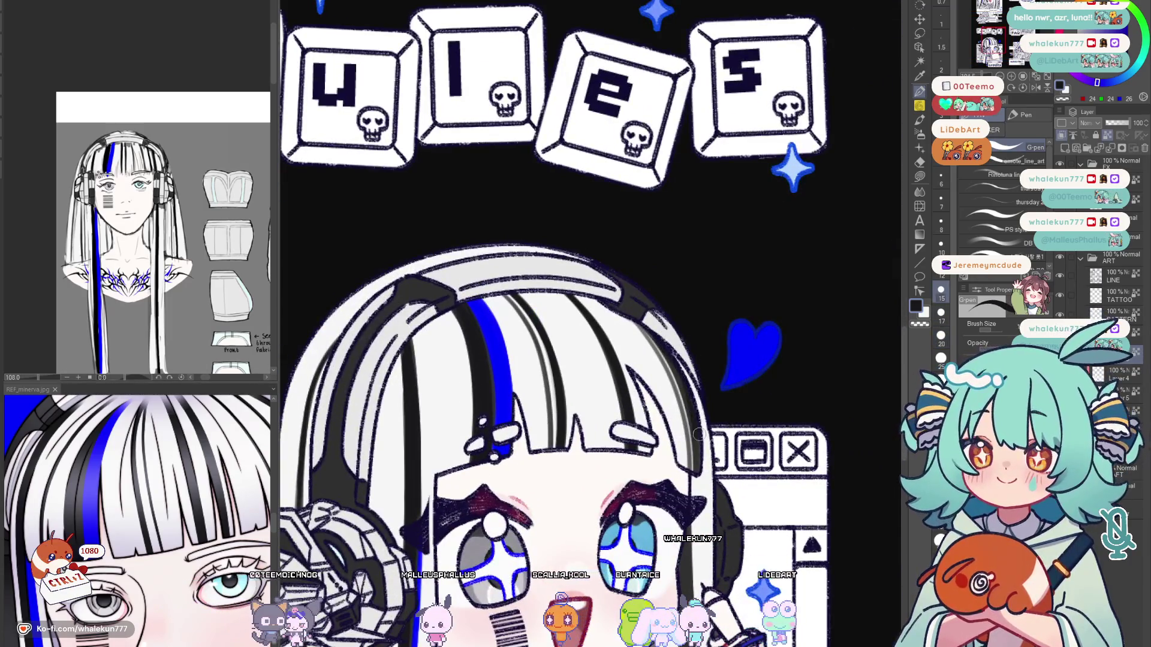
key(h)
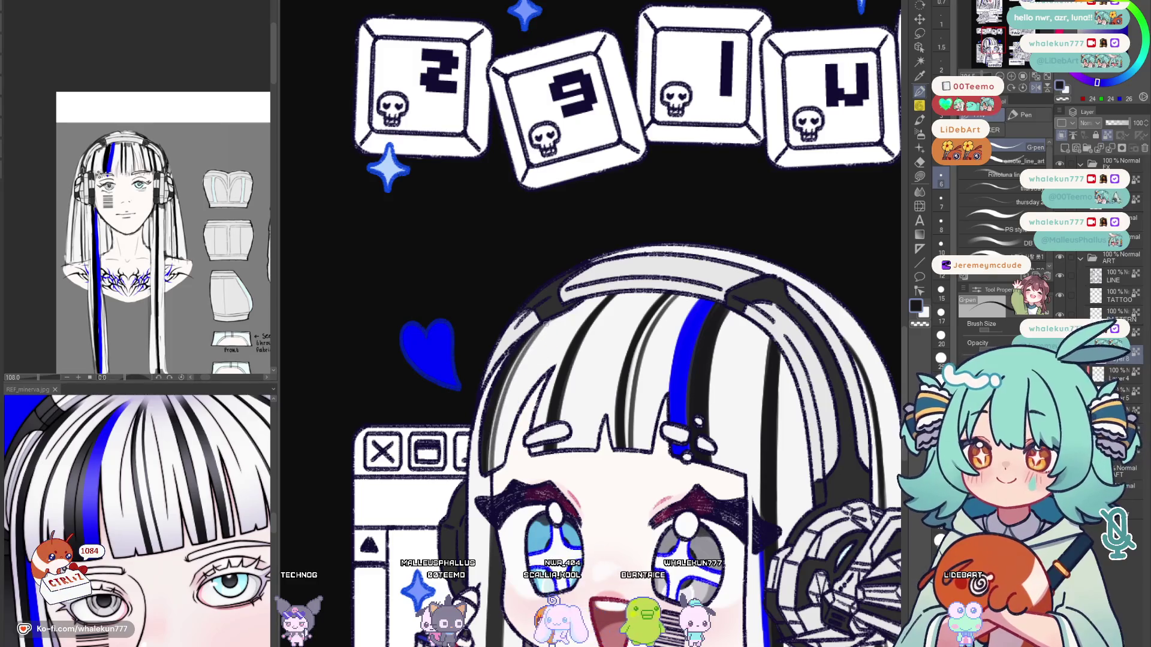
key(h)
scroll(591, 324, down, 3)
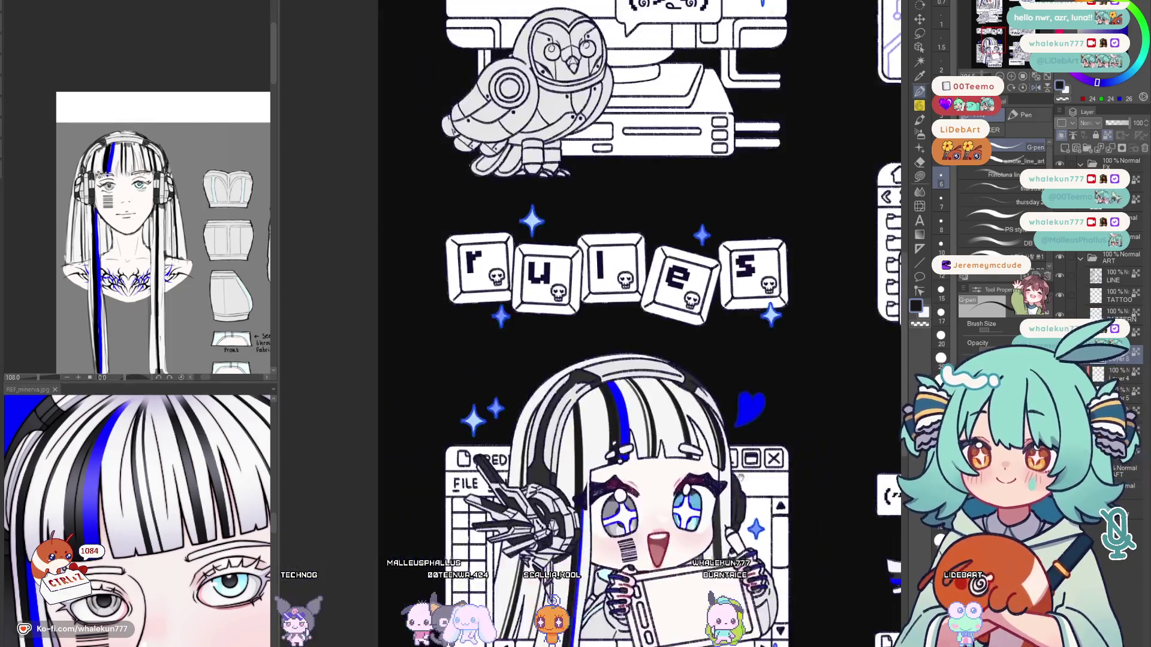
scroll(590, 324, right, 5)
scroll(590, 323, right, 2)
scroll(683, 360, up, 3)
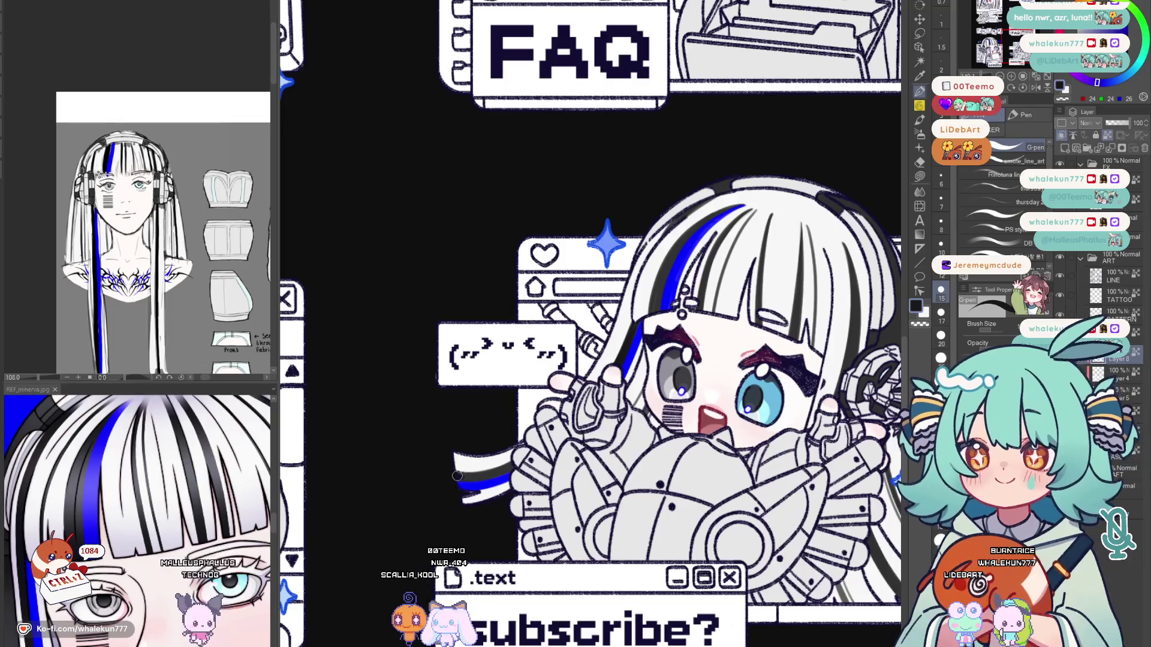
scroll(539, 378, up, 2)
scroll(539, 378, right, 2)
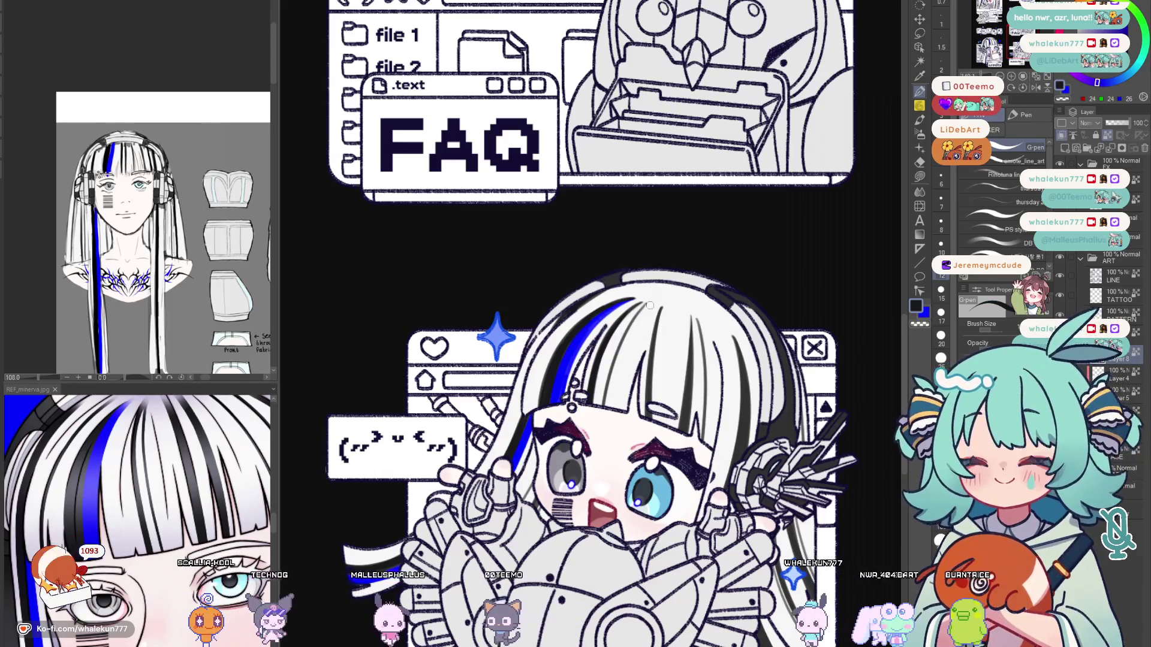
drag(661, 319, 593, 387)
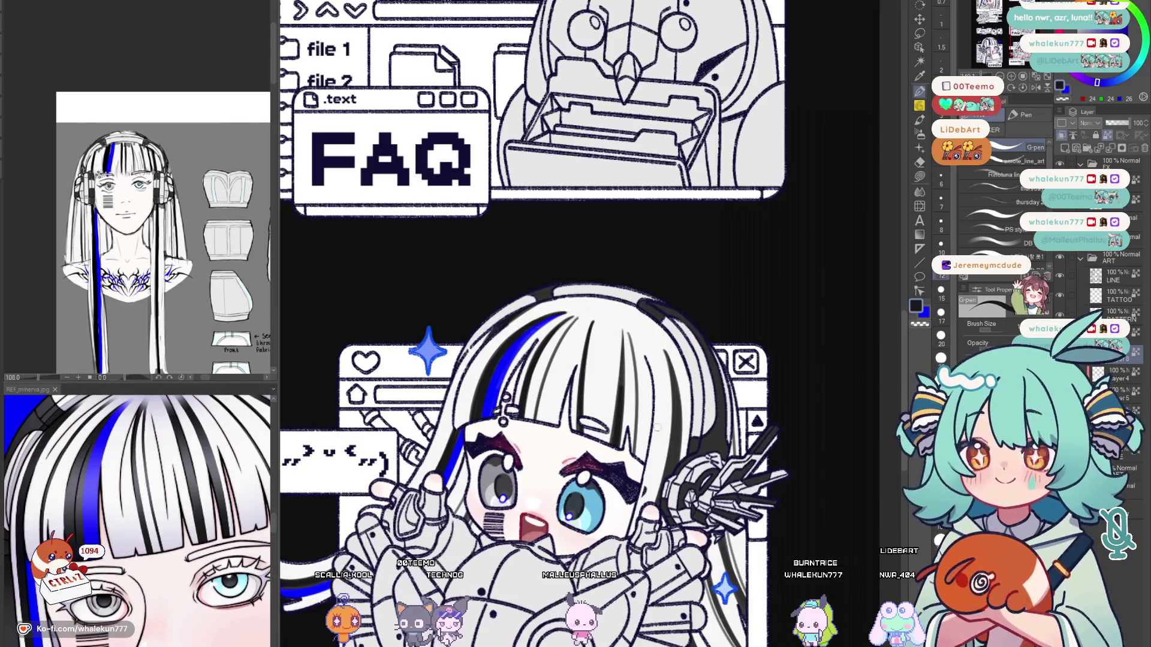
mouse_move(677, 425)
mouse_down()
mouse_move(676, 295)
mouse_move(640, 274)
mouse_up()
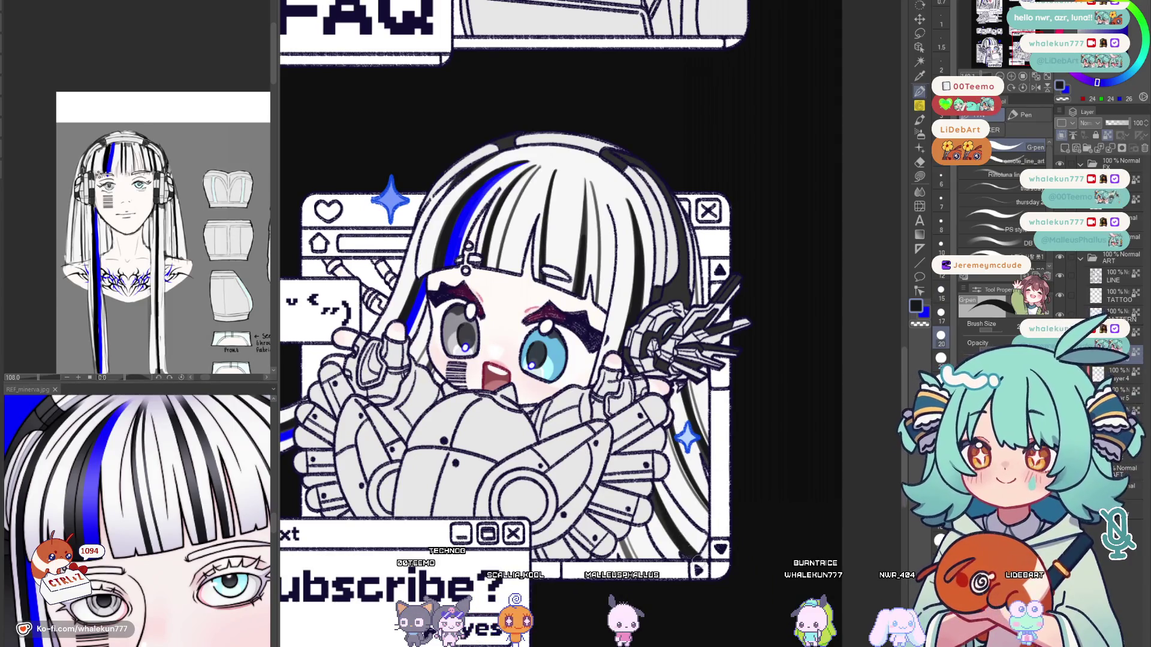
scroll(670, 333, down, 4)
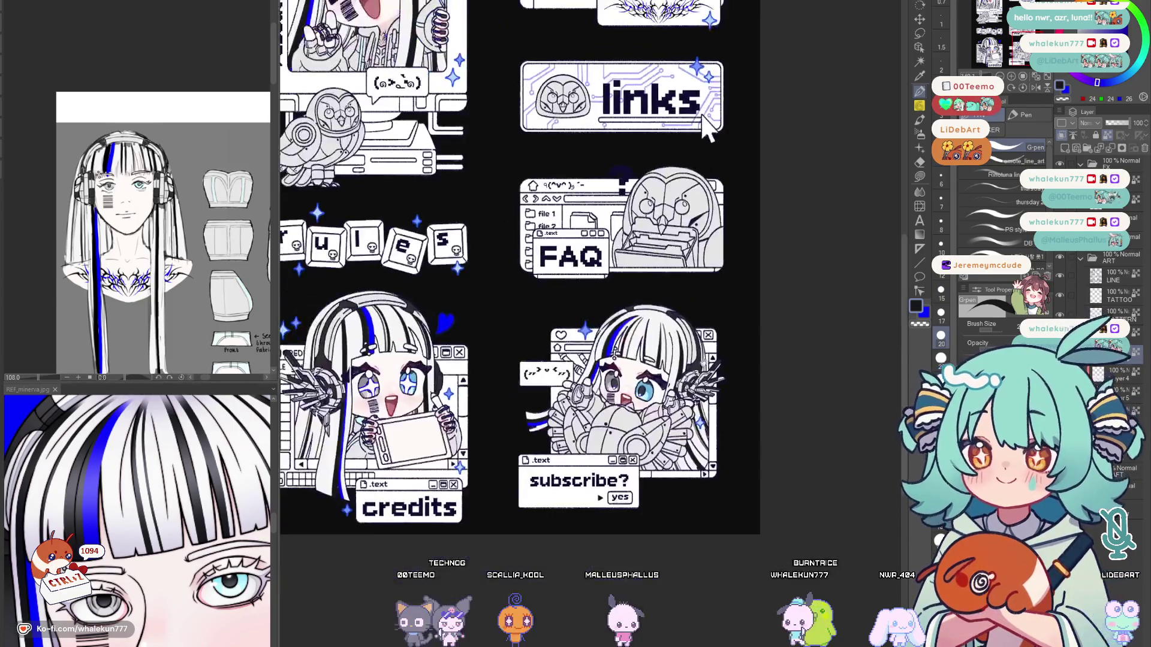
scroll(670, 333, up, 2)
scroll(670, 332, down, 3)
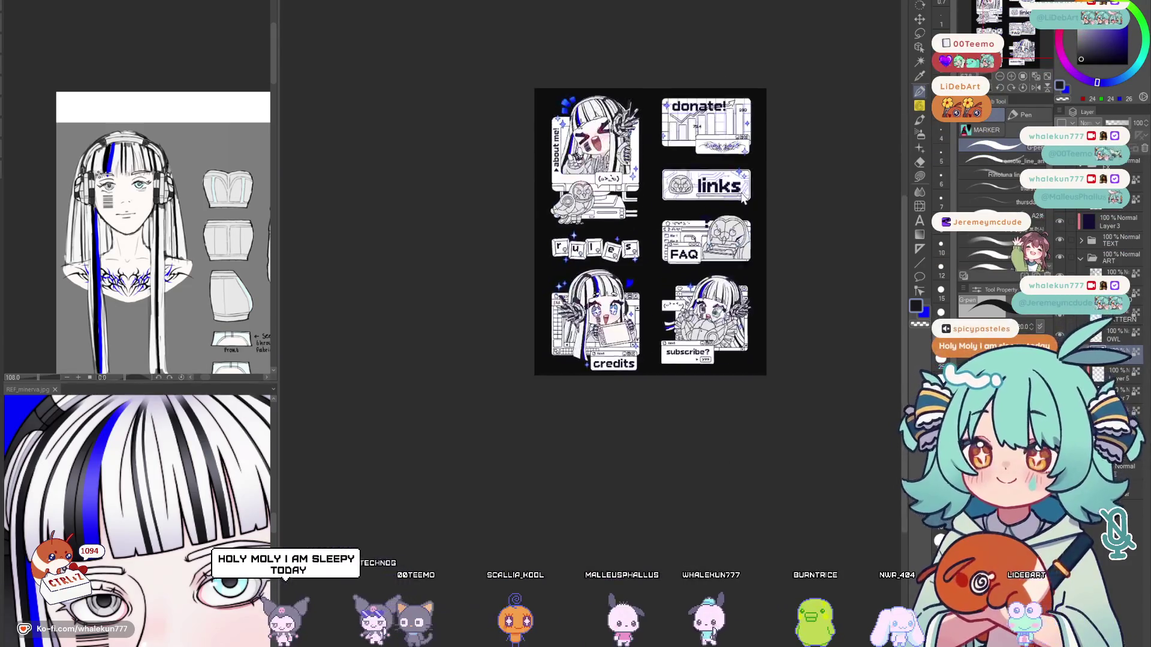
scroll(749, 184, down, 1)
scroll(749, 184, up, 2)
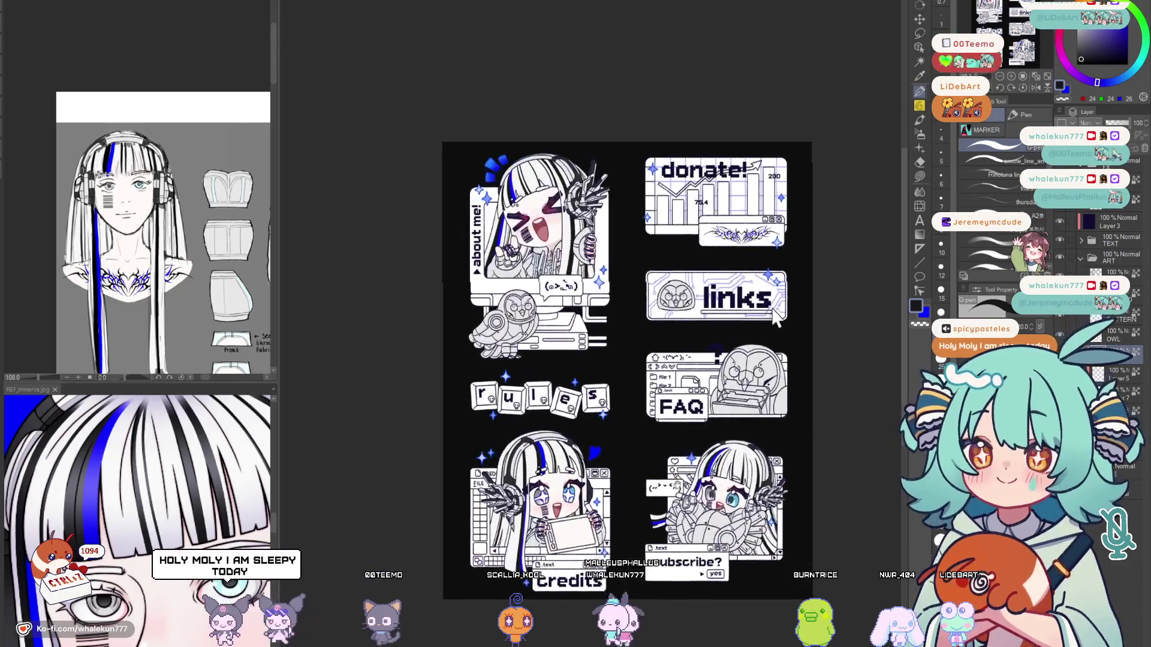
scroll(748, 184, up, 2)
scroll(787, 235, up, 1)
scroll(787, 236, down, 1)
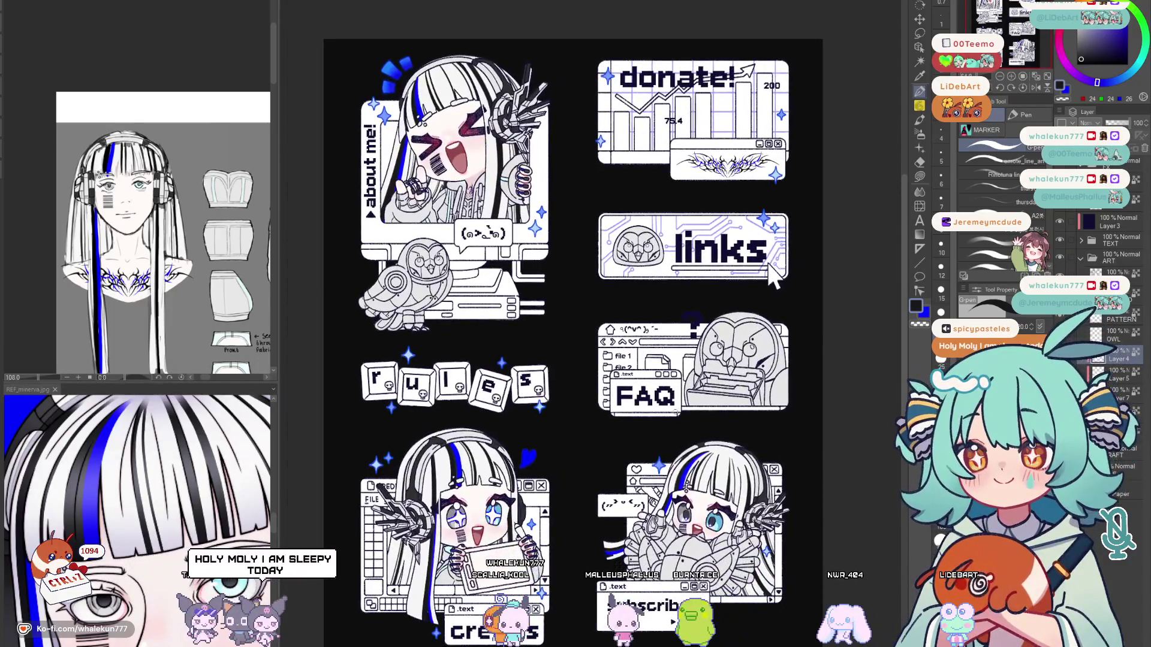
Flip the canvas to check balance and reposition the view beside the owl reference.
key(h)
key(h)
mouse_move(768, 279)
mouse_down()
mouse_move(788, 279)
mouse_move(769, 268)
mouse_up()
key(h)
key(h)
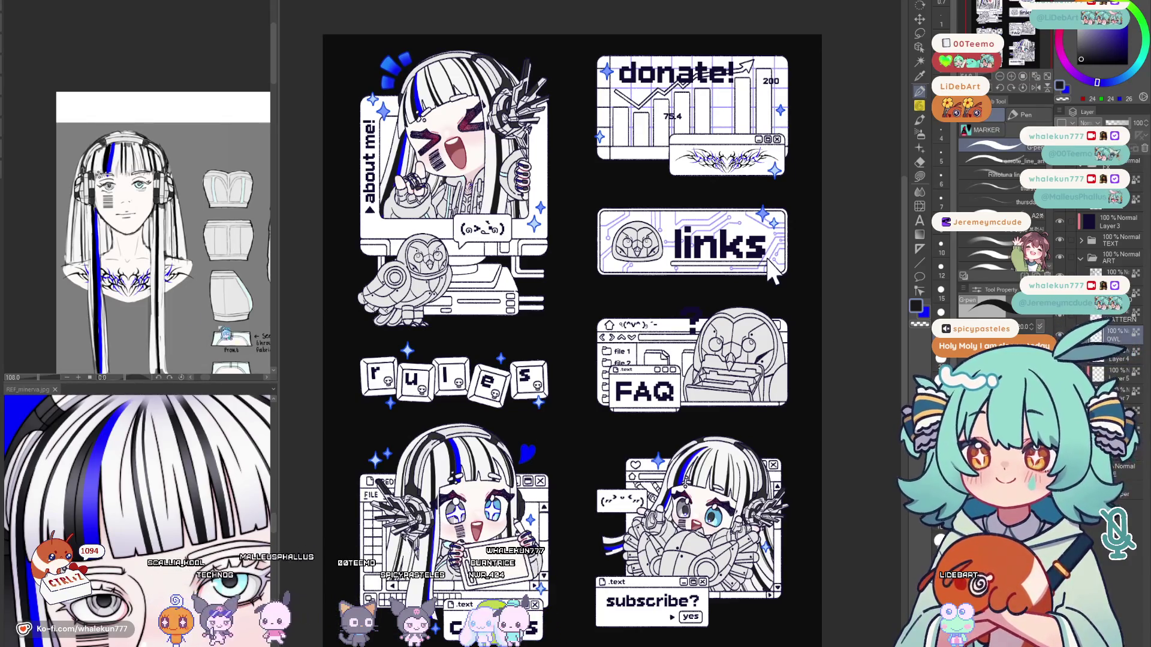
scroll(195, 254, down, 5)
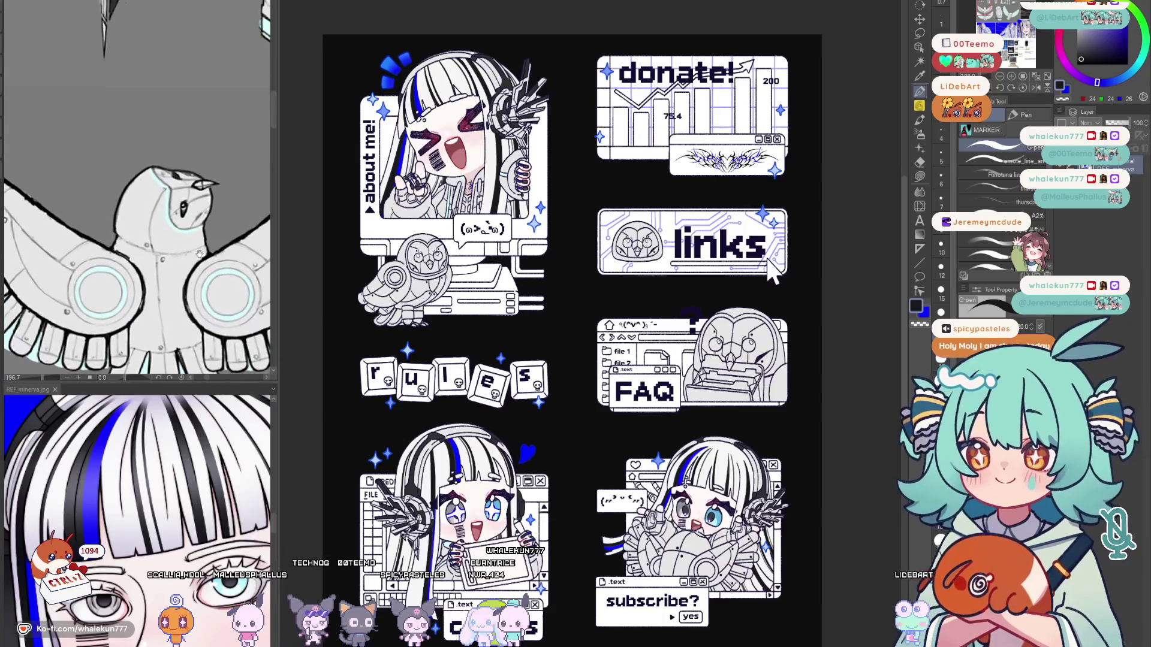
scroll(211, 222, down, 3)
scroll(168, 265, up, 3)
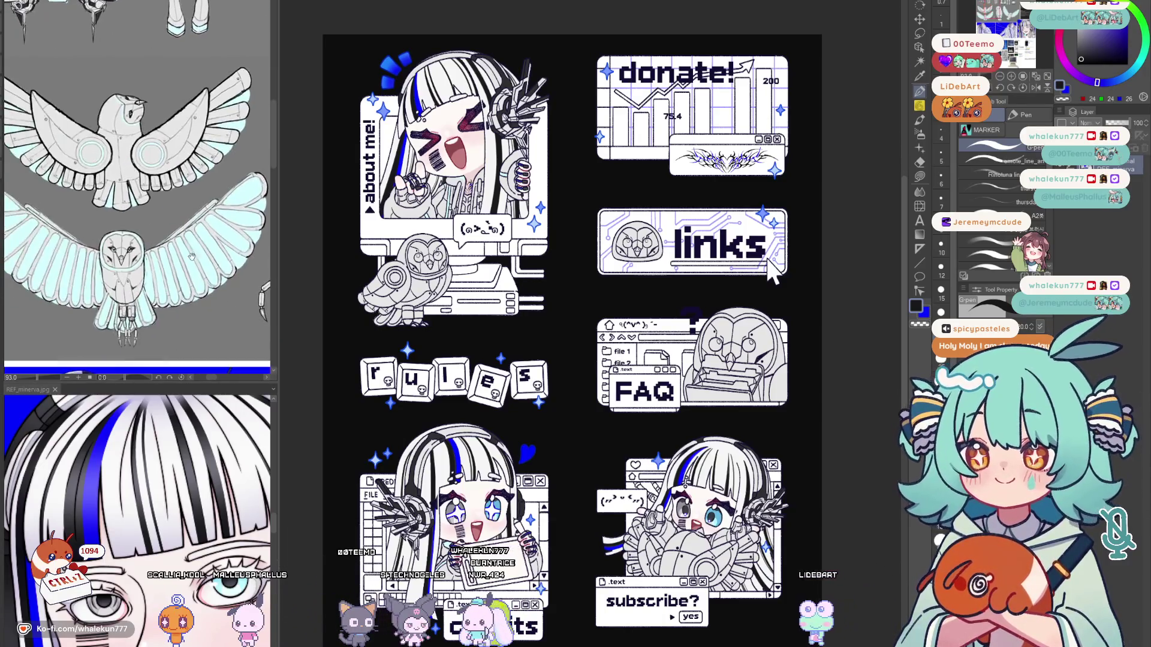
drag(605, 285, 707, 366)
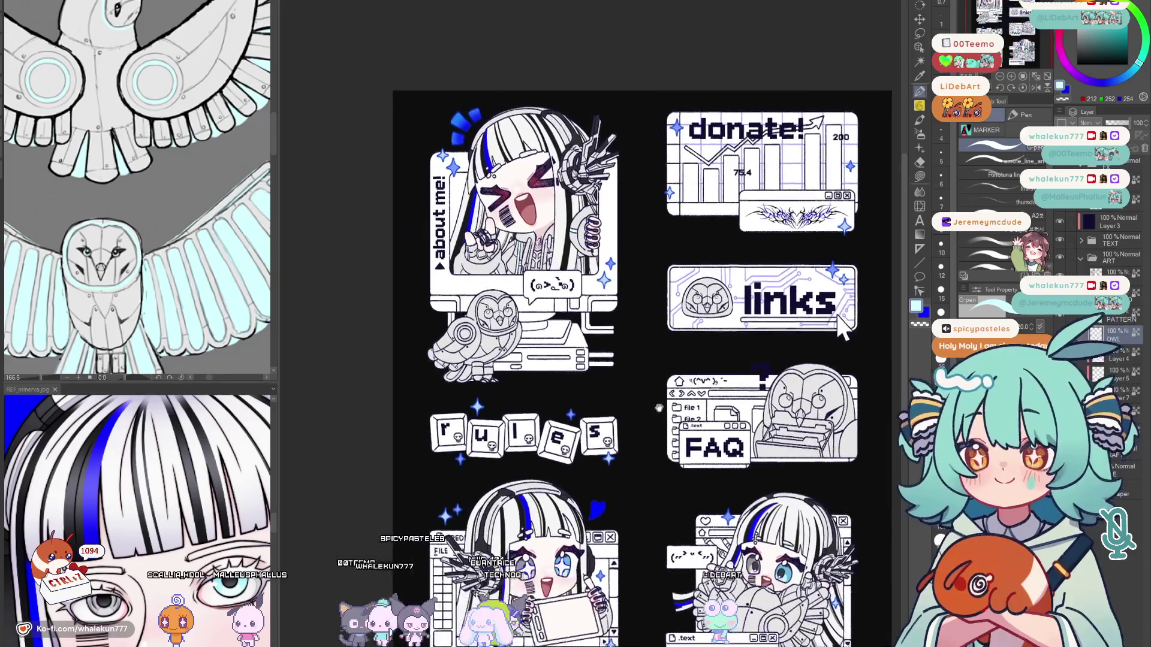
scroll(717, 272, up, 2)
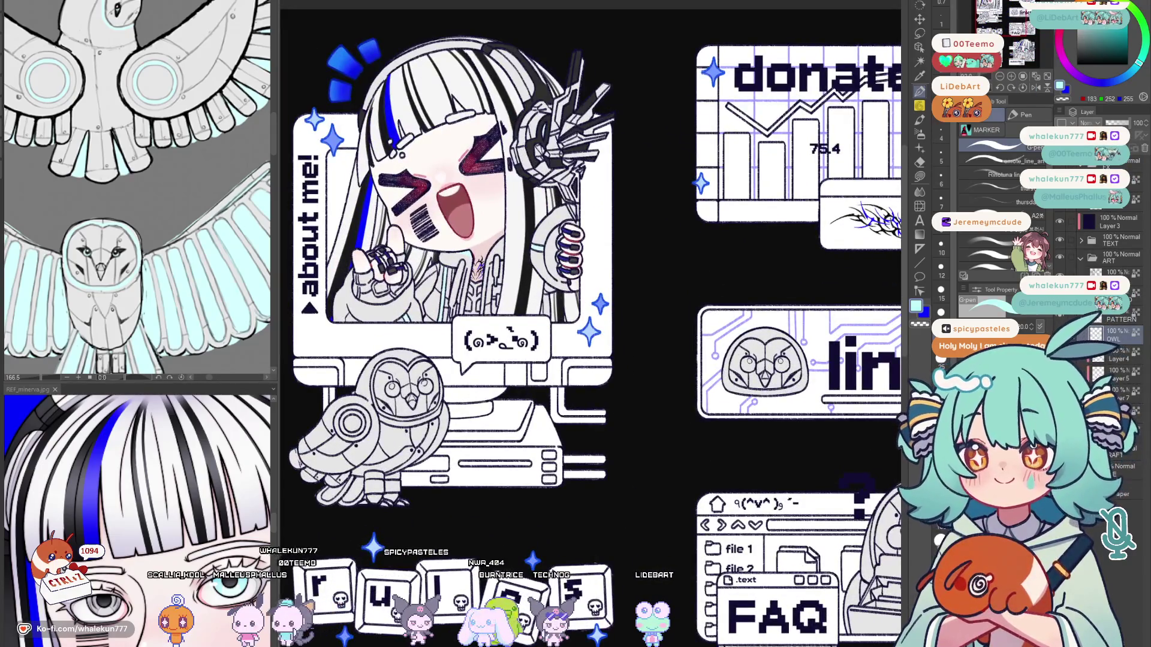
scroll(576, 359, up, 3)
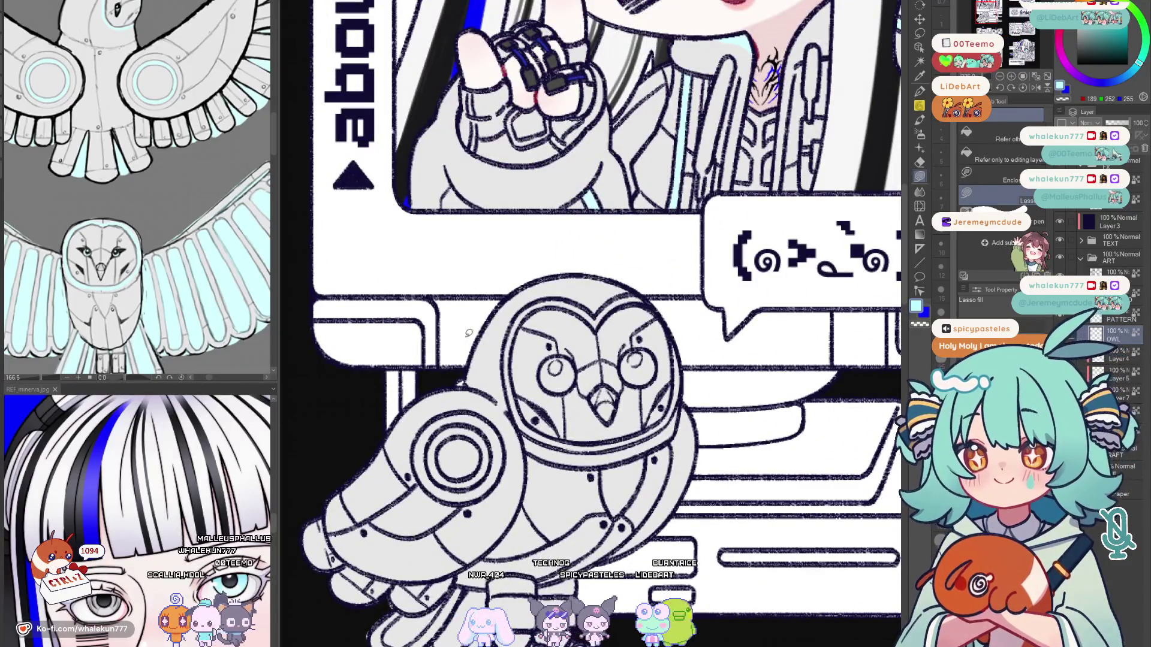
scroll(550, 369, up, 1)
scroll(550, 368, up, 1)
Trace a cyan line along the visor's left edge, checking it with a mirrored view.
drag(612, 369, 546, 405)
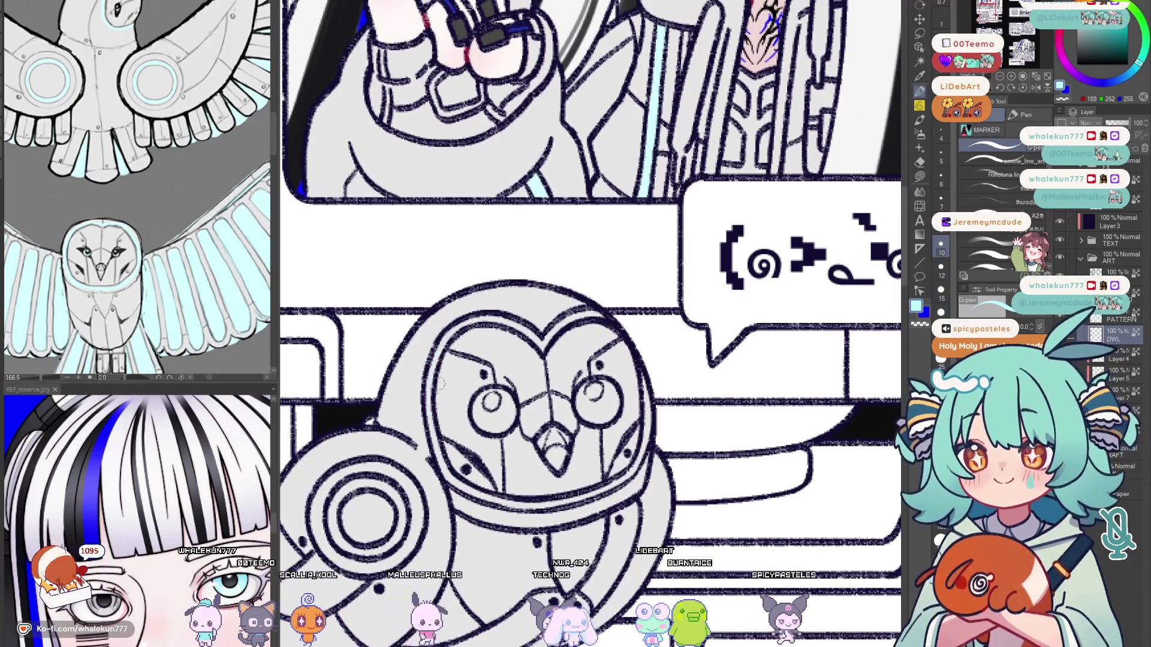
key(bracketleft)
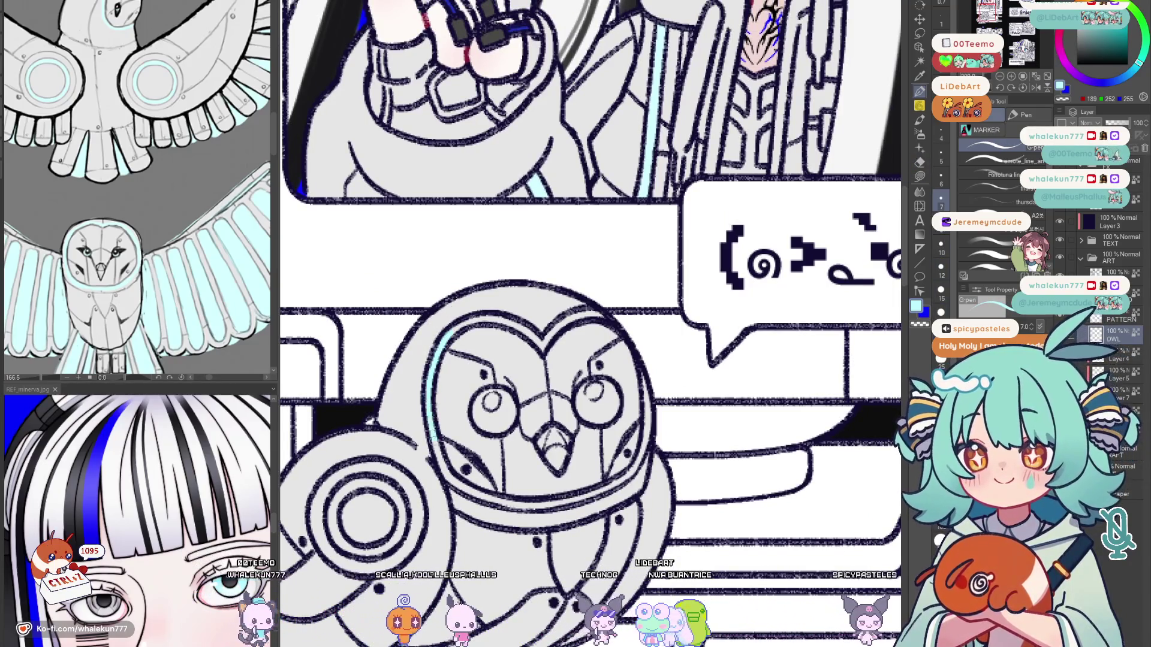
drag(437, 360, 454, 477)
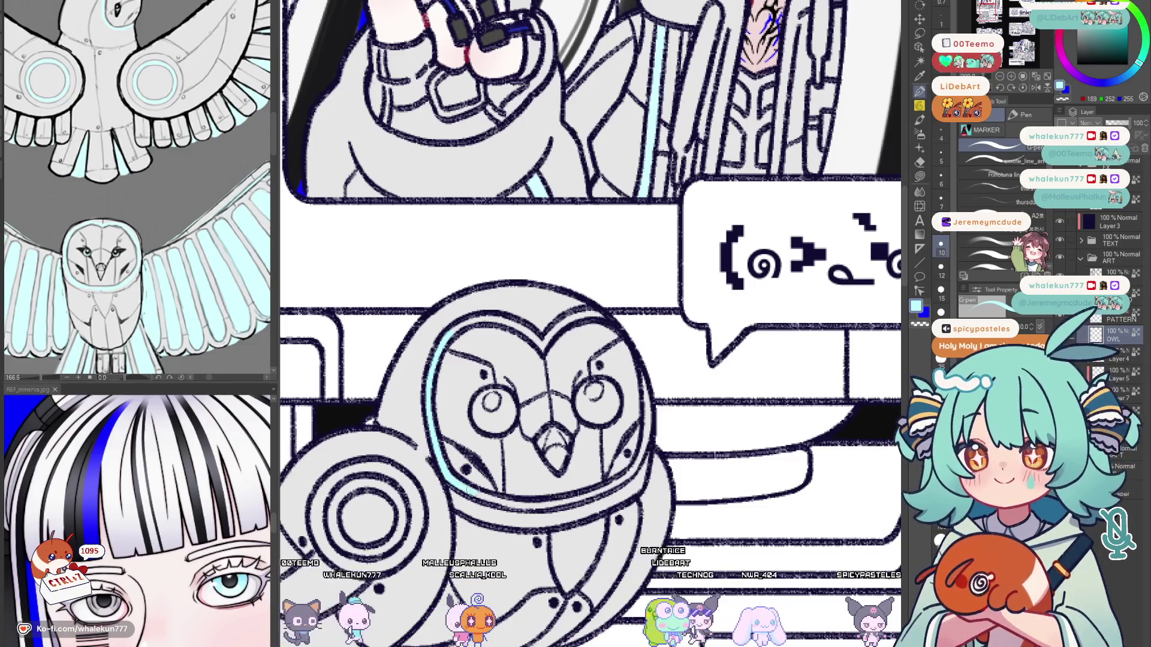
key(bracketright)
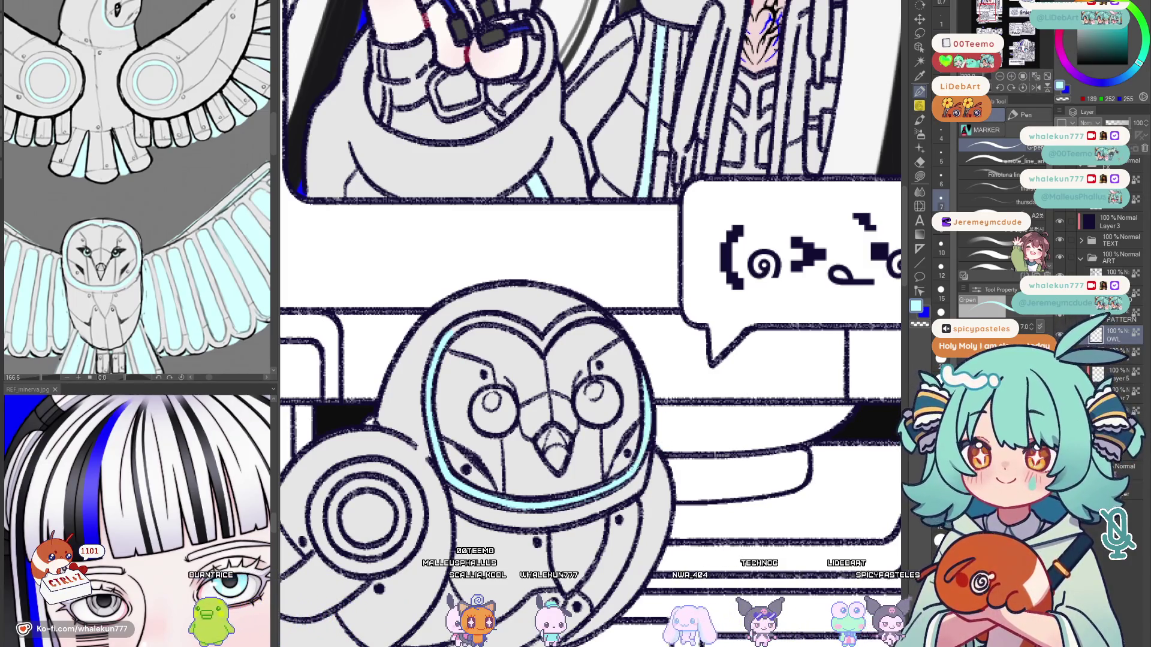
key(h)
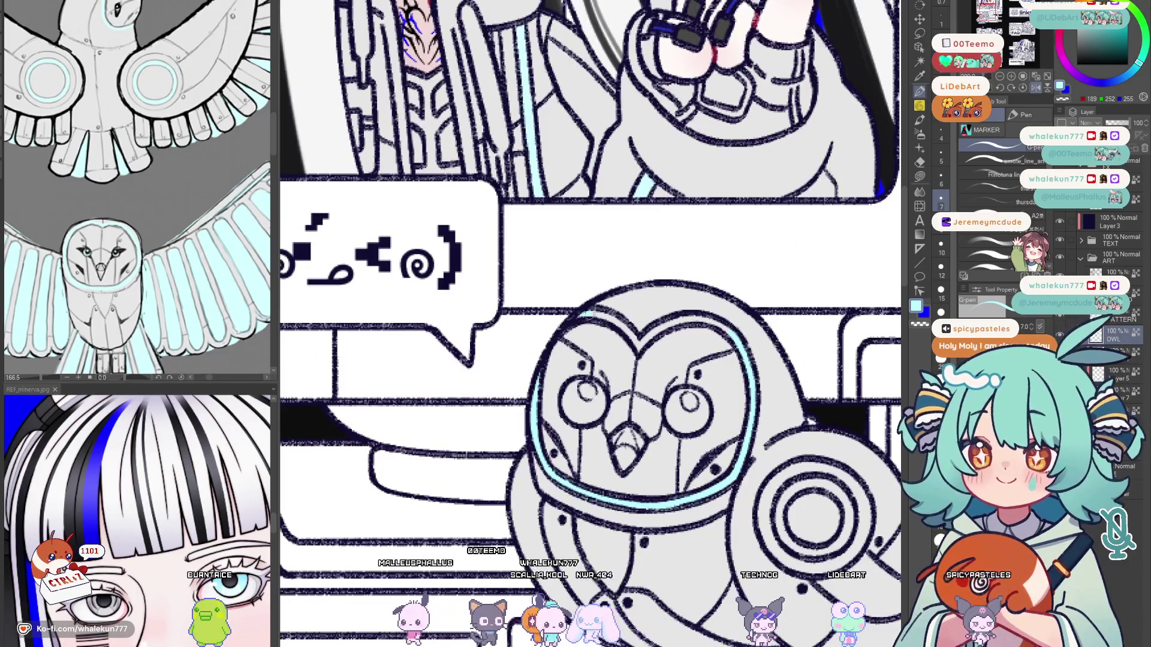
key(h)
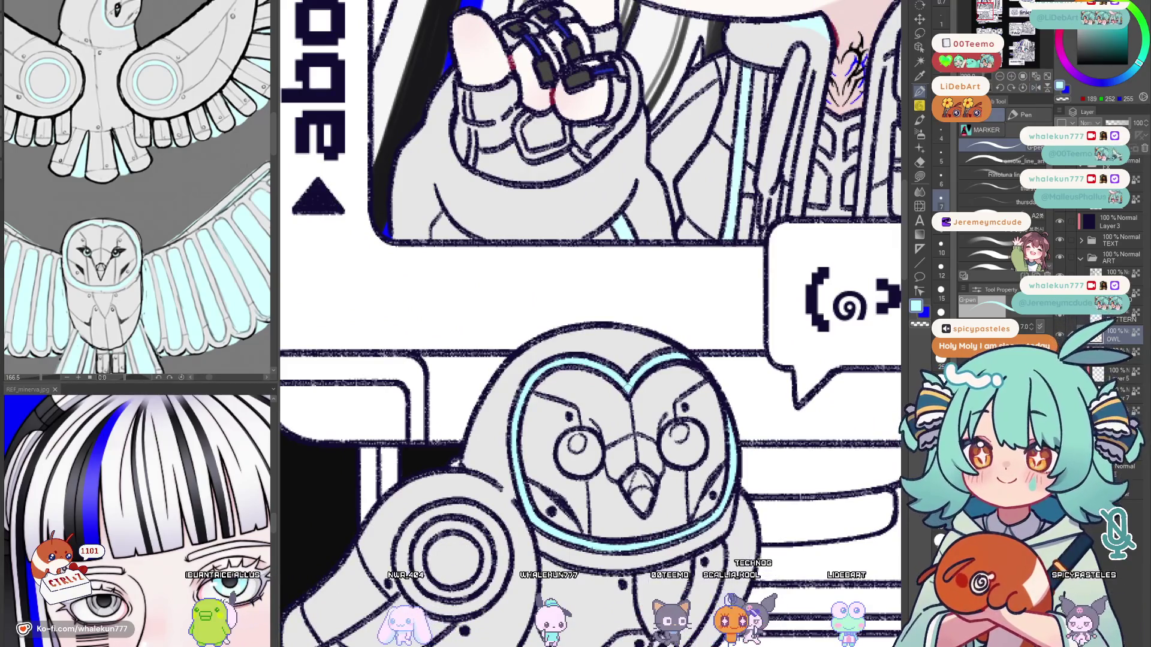
scroll(642, 443, down, 3)
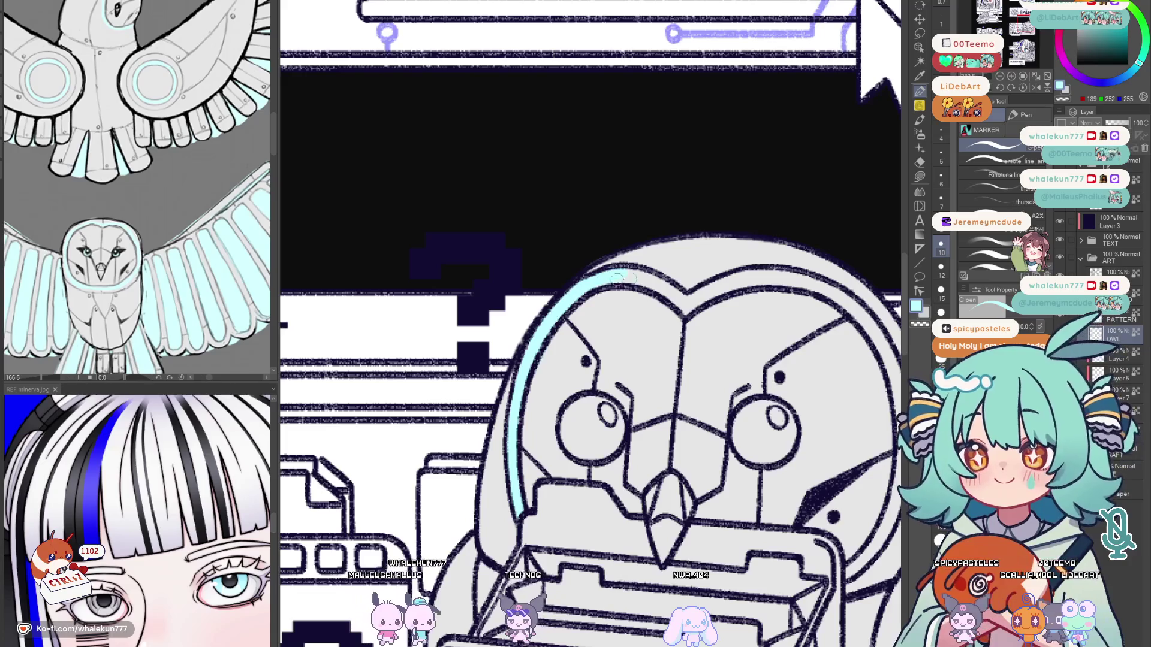
Extend the cyan visor line across the FAQ owl's head and down the far side.
mouse_move(629, 275)
mouse_down()
mouse_move(692, 310)
mouse_move(761, 279)
mouse_up()
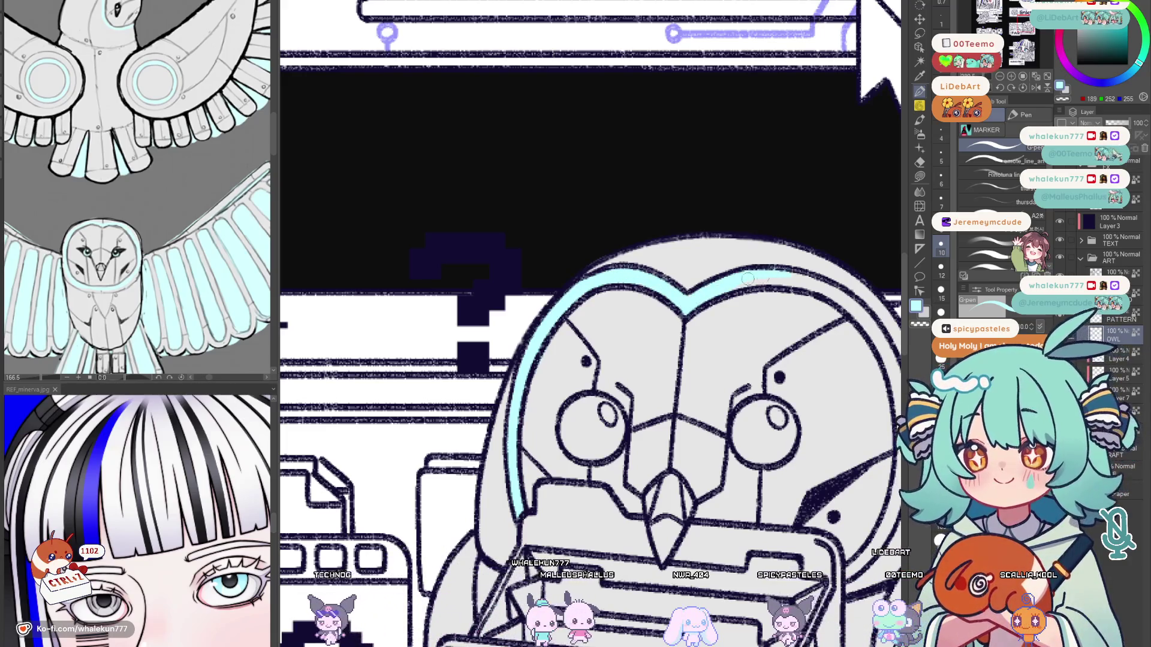
scroll(711, 342, down, 2)
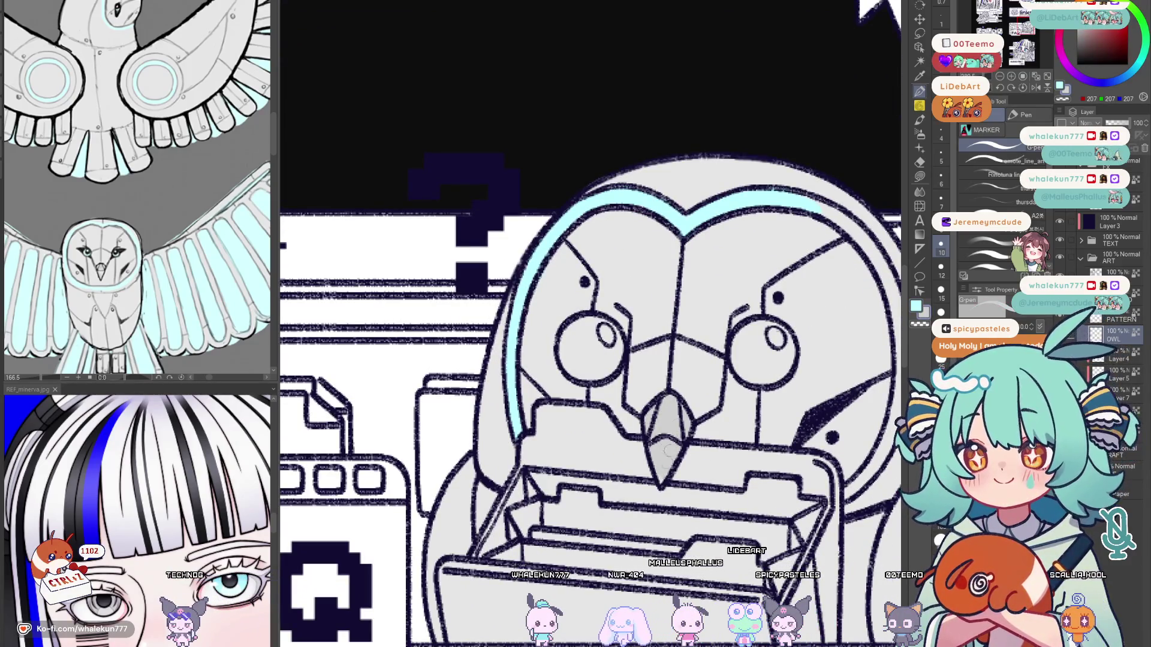
key(h)
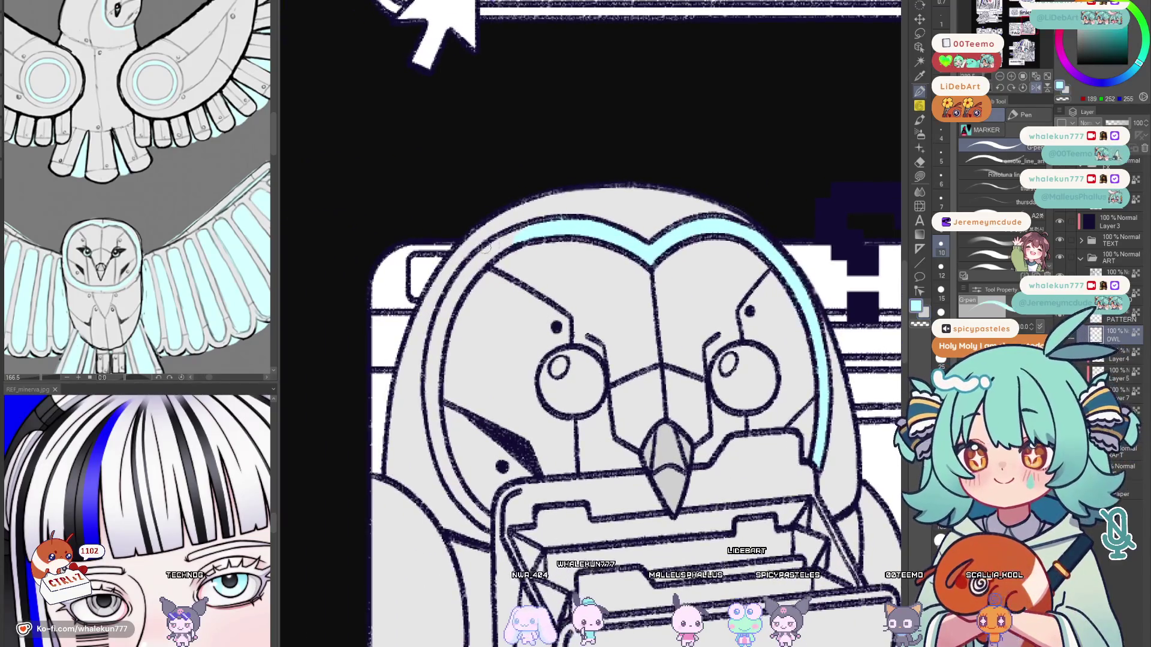
mouse_move(477, 263)
mouse_down()
mouse_move(447, 298)
mouse_move(434, 367)
mouse_up()
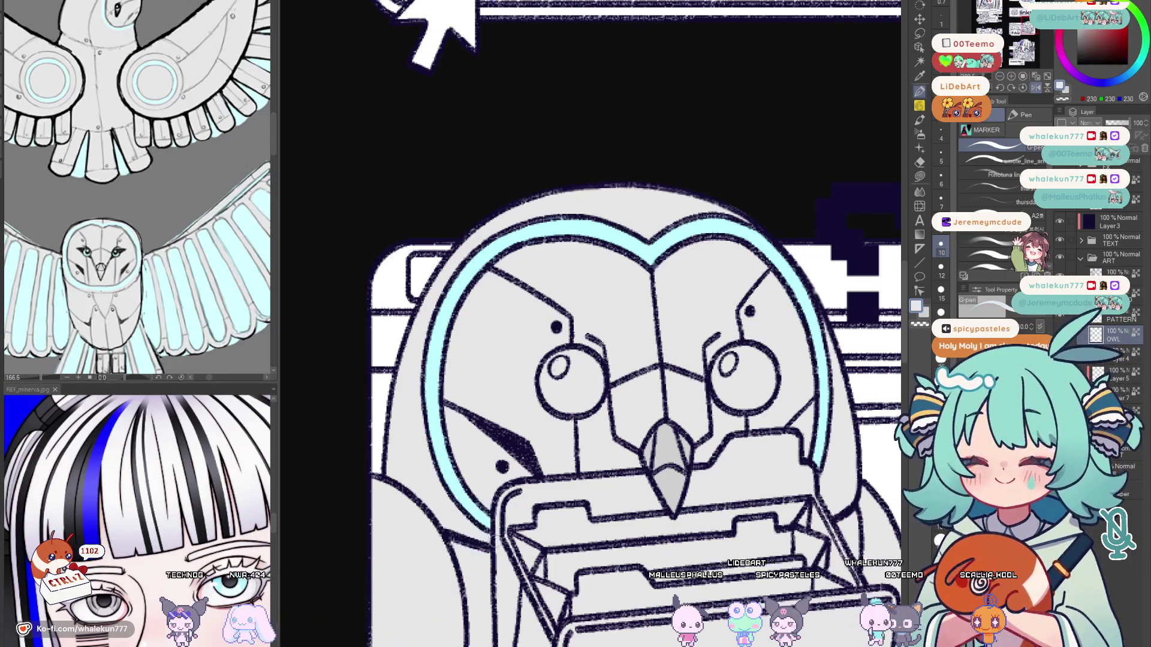
scroll(729, 366, down, 1)
scroll(729, 366, down, 3)
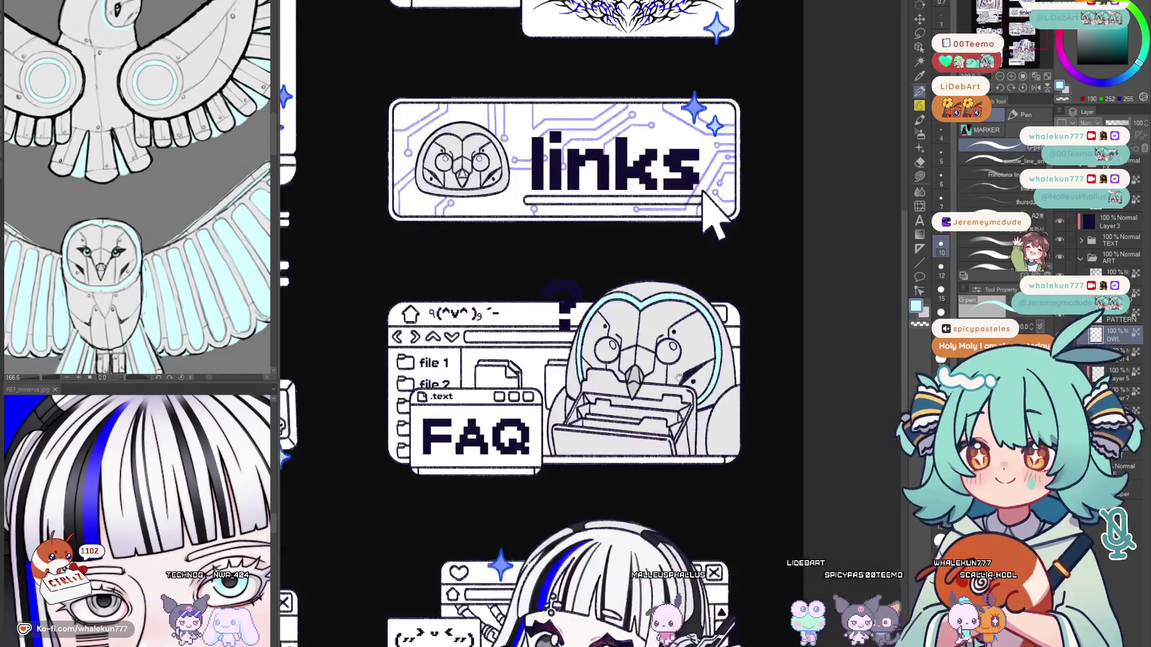
scroll(728, 365, down, 2)
scroll(729, 365, down, 2)
Paint a dark grey pupil inside the about-me owl's cyan eye.
drag(742, 290, 916, 306)
key(h)
key(h)
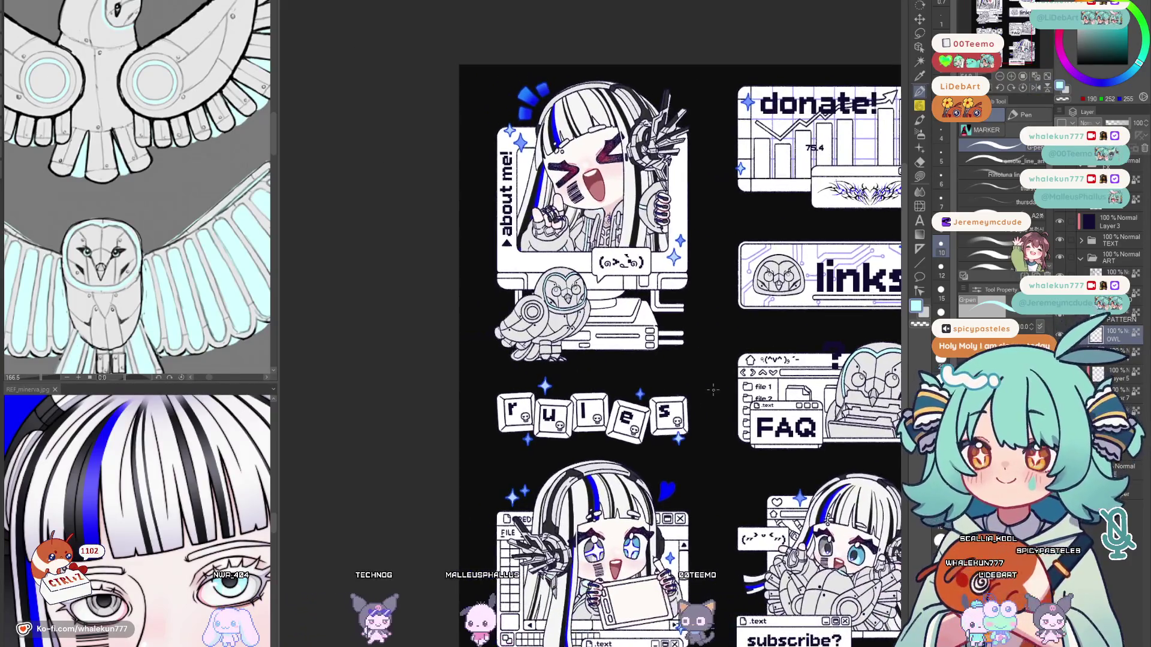
scroll(172, 270, down, 2)
scroll(173, 269, down, 2)
scroll(180, 234, up, 1)
scroll(188, 186, up, 3)
scroll(188, 185, up, 2)
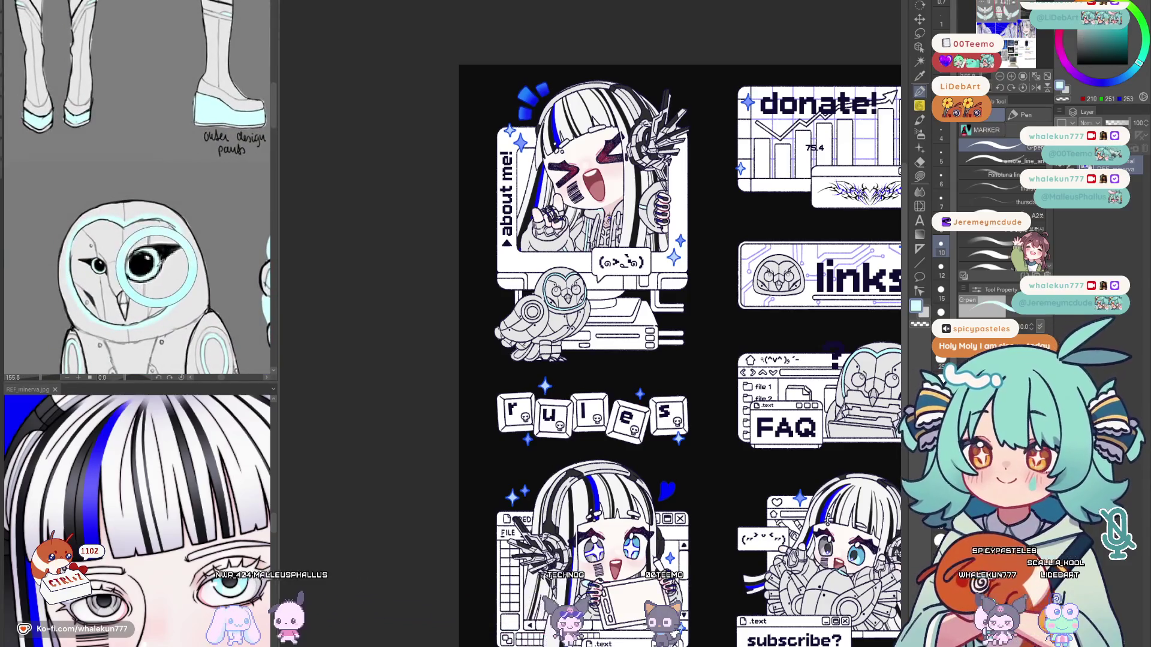
scroll(153, 270, down, 3)
scroll(154, 270, down, 2)
scroll(154, 270, down, 1)
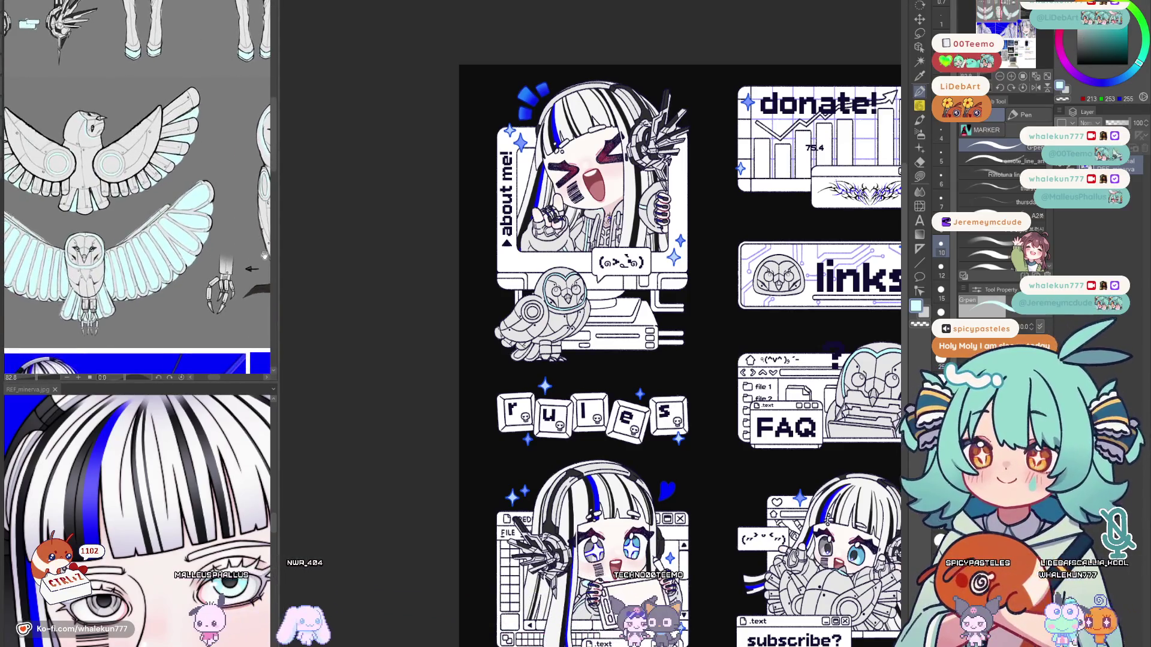
scroll(583, 313, up, 3)
scroll(583, 314, up, 3)
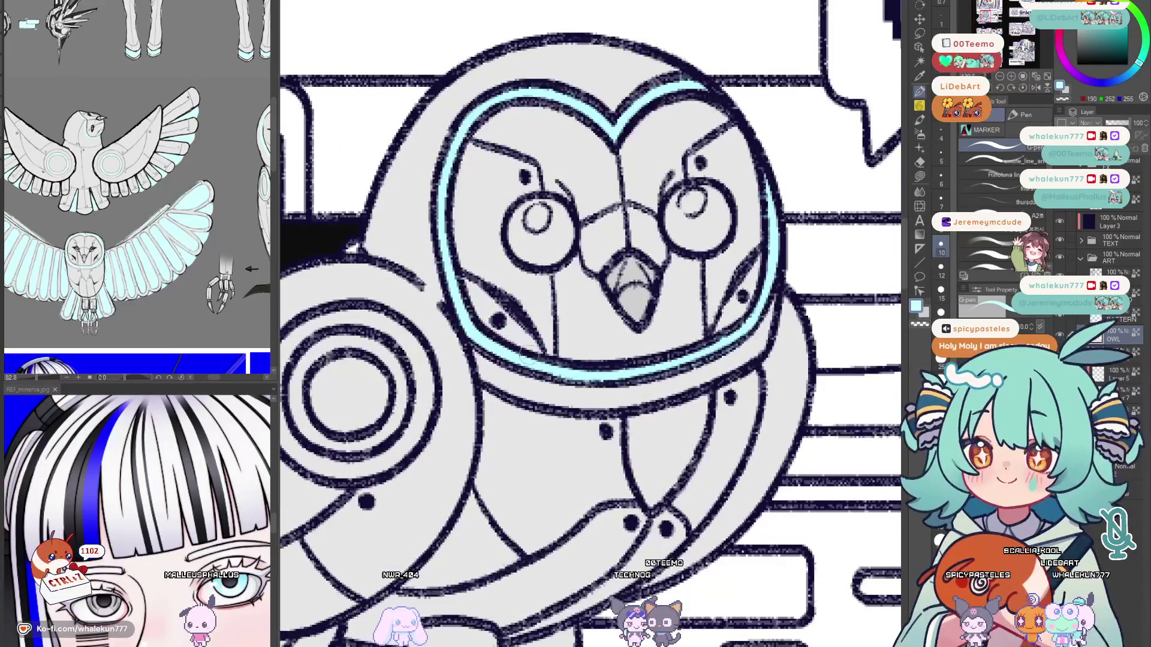
scroll(591, 323, up, 3)
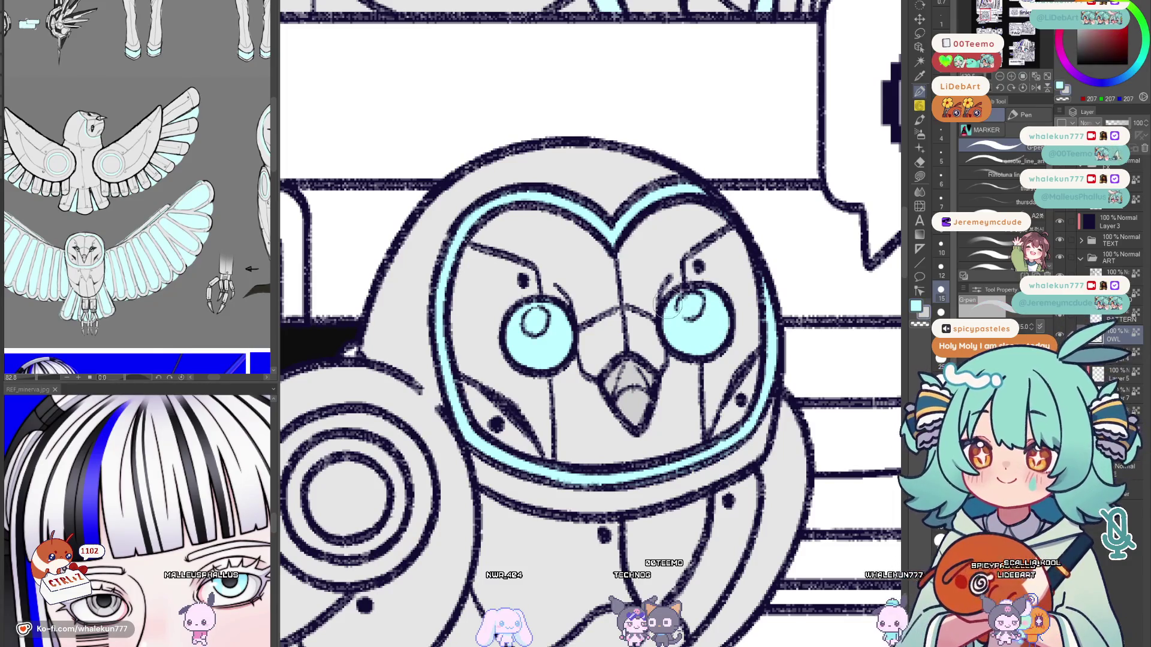
scroll(135, 233, up, 2)
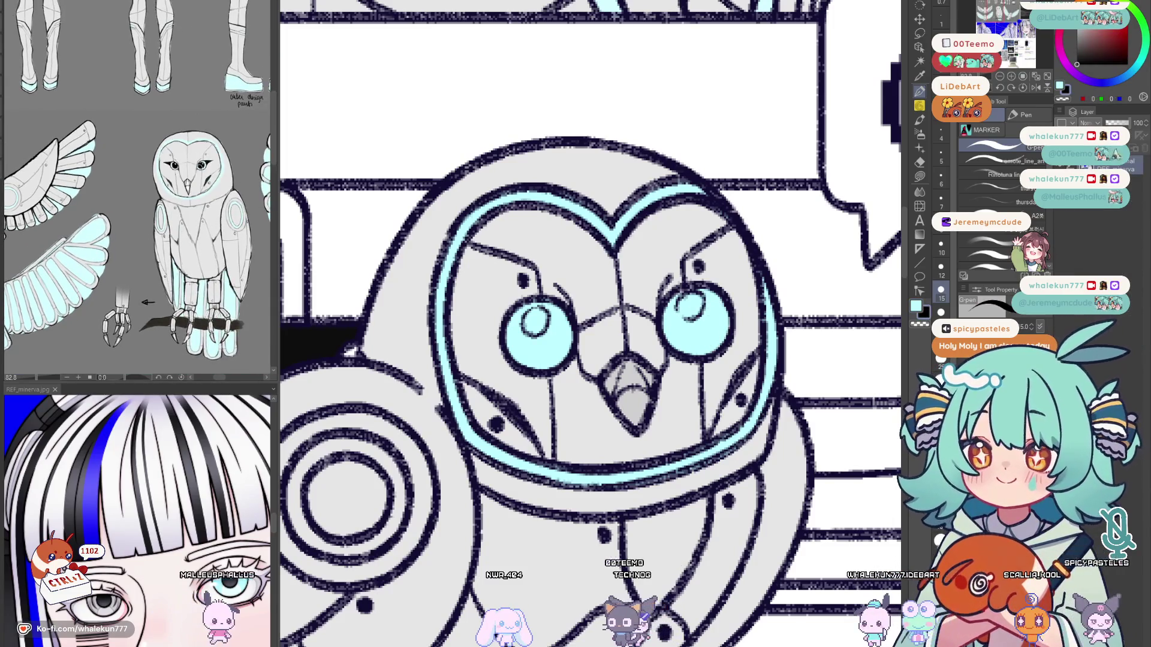
scroll(563, 197, down, 1)
scroll(562, 198, down, 2)
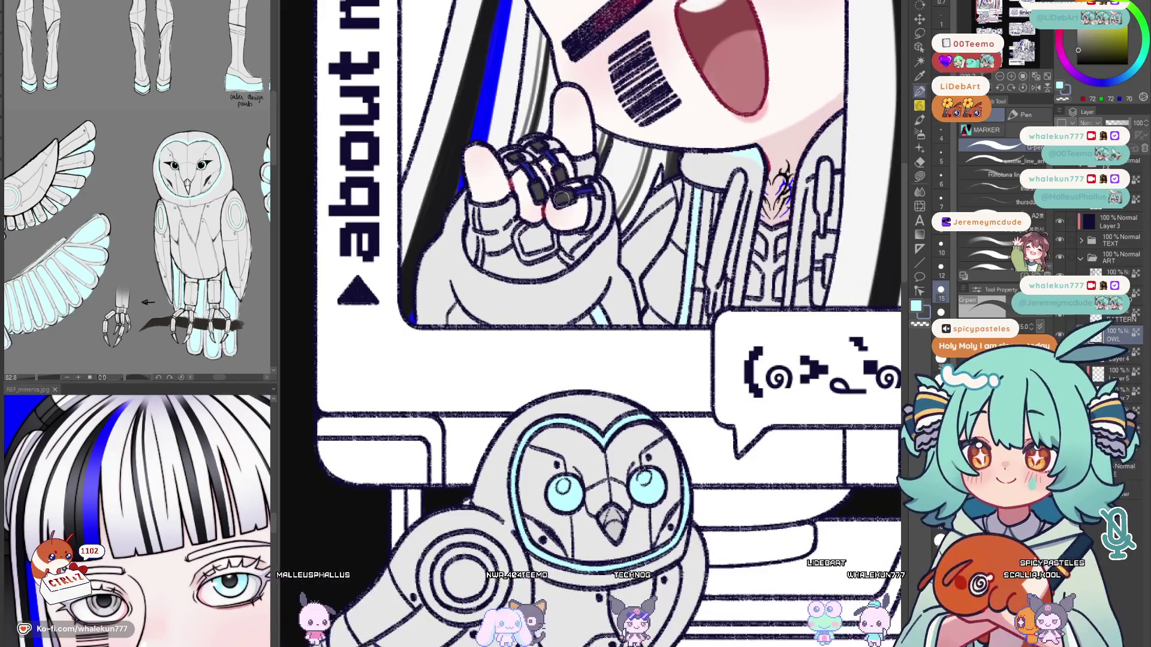
scroll(563, 198, down, 2)
scroll(554, 388, up, 2)
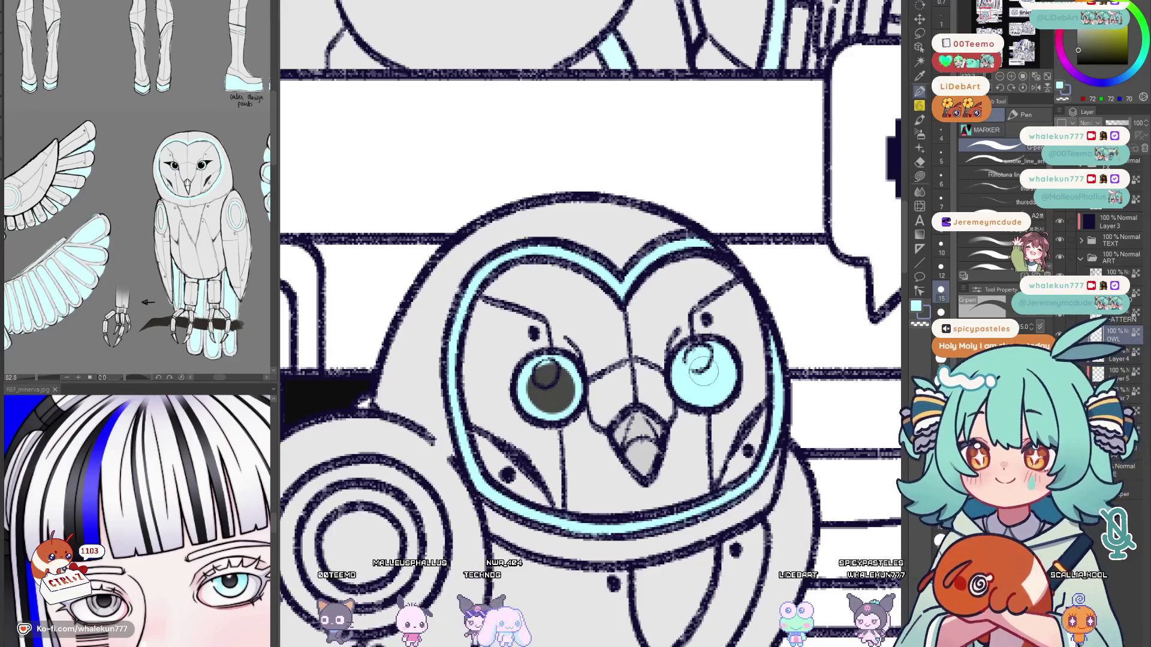
drag(700, 365, 698, 376)
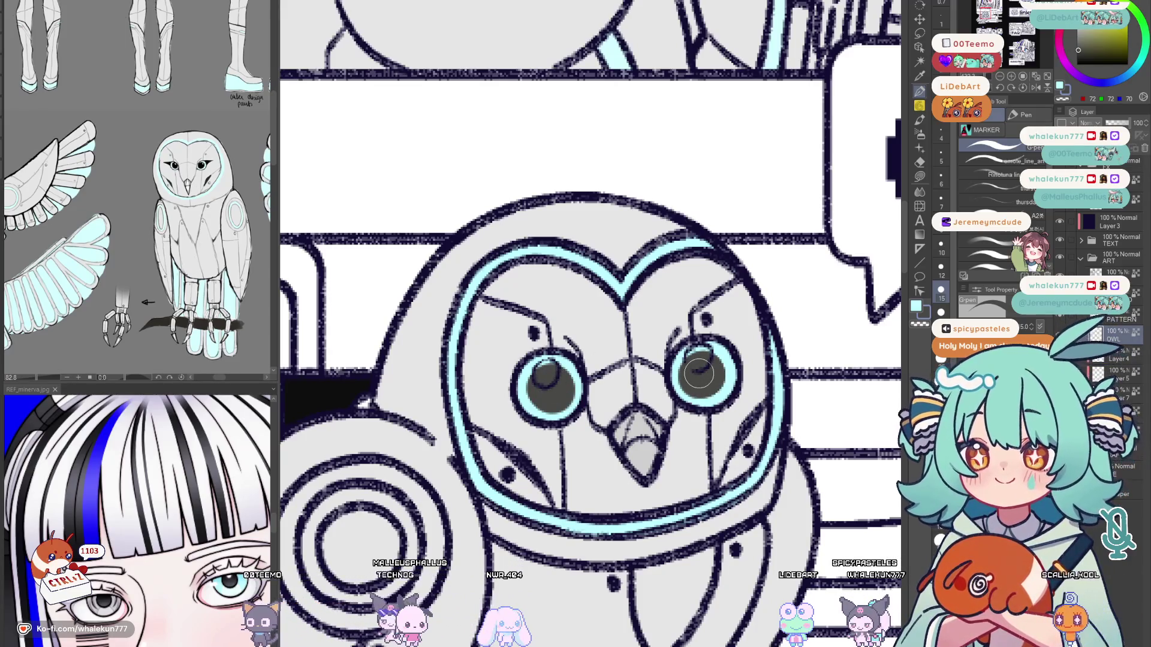
scroll(699, 372, down, 3)
scroll(699, 372, up, 3)
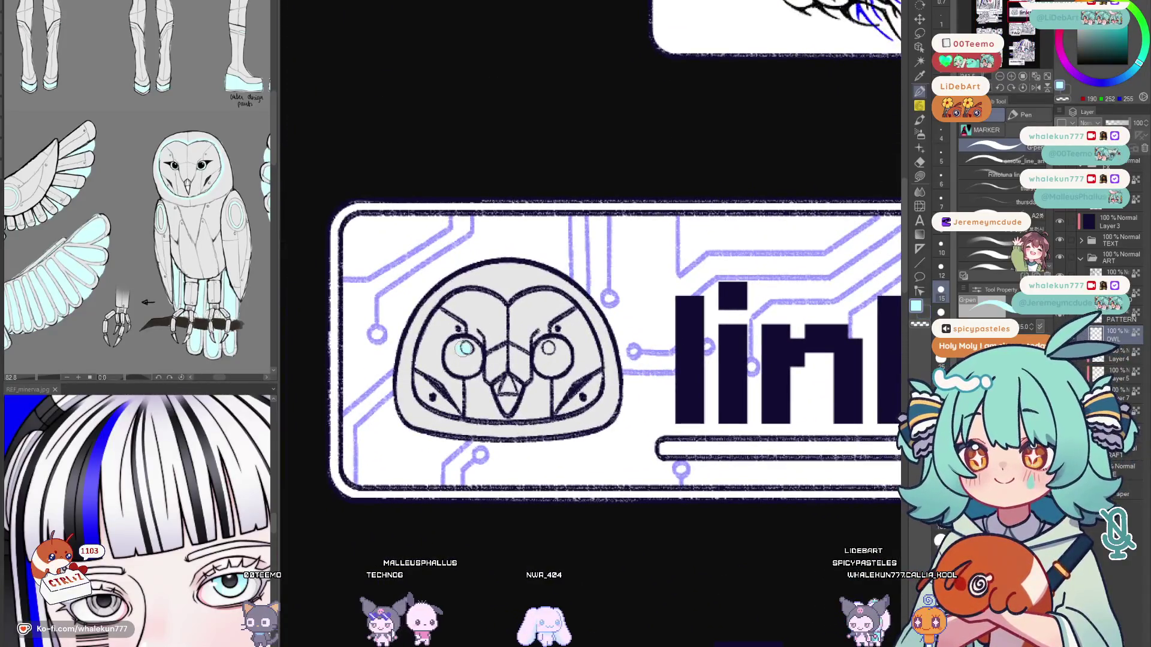
Fill the links owl's eye cyan and dot dark grey pupils in both eyes.
click(551, 354)
click(465, 353)
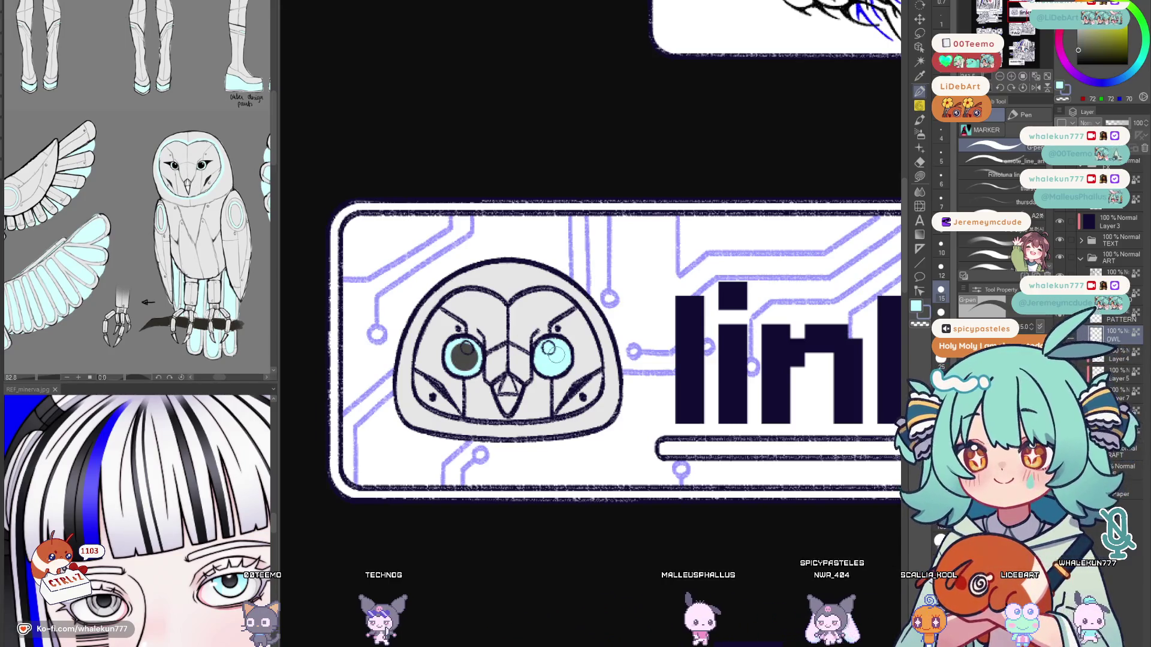
click(551, 357)
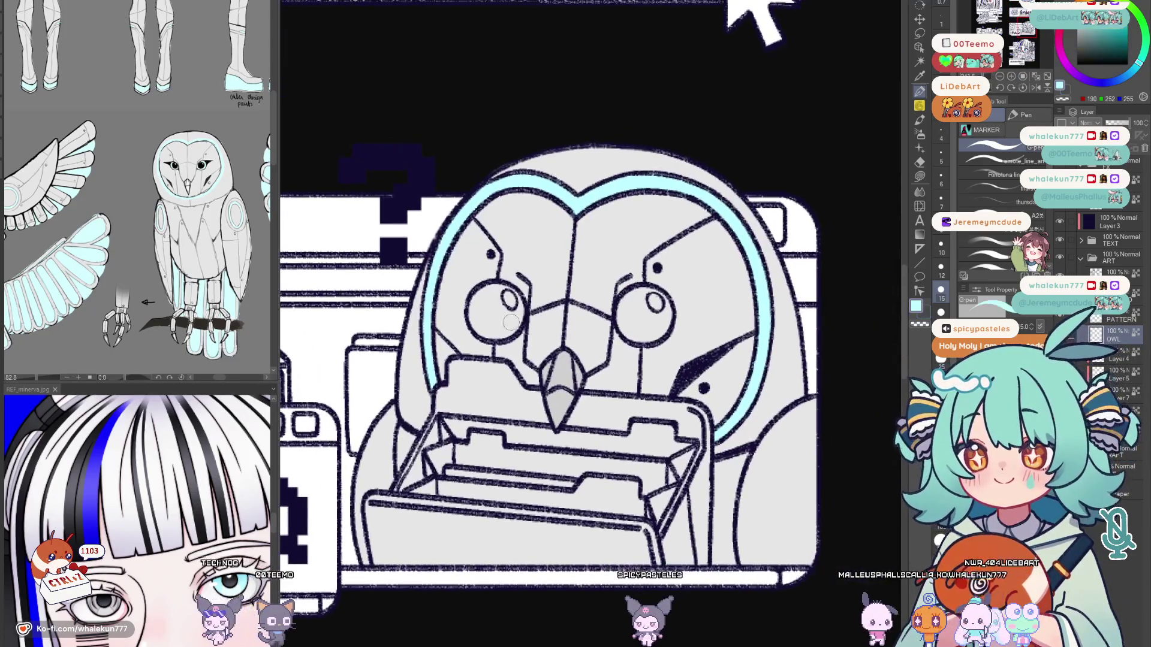
Give the FAQ owl cyan eyes with dark pupils, redoing the misplaced left one with a highlight.
click(494, 310)
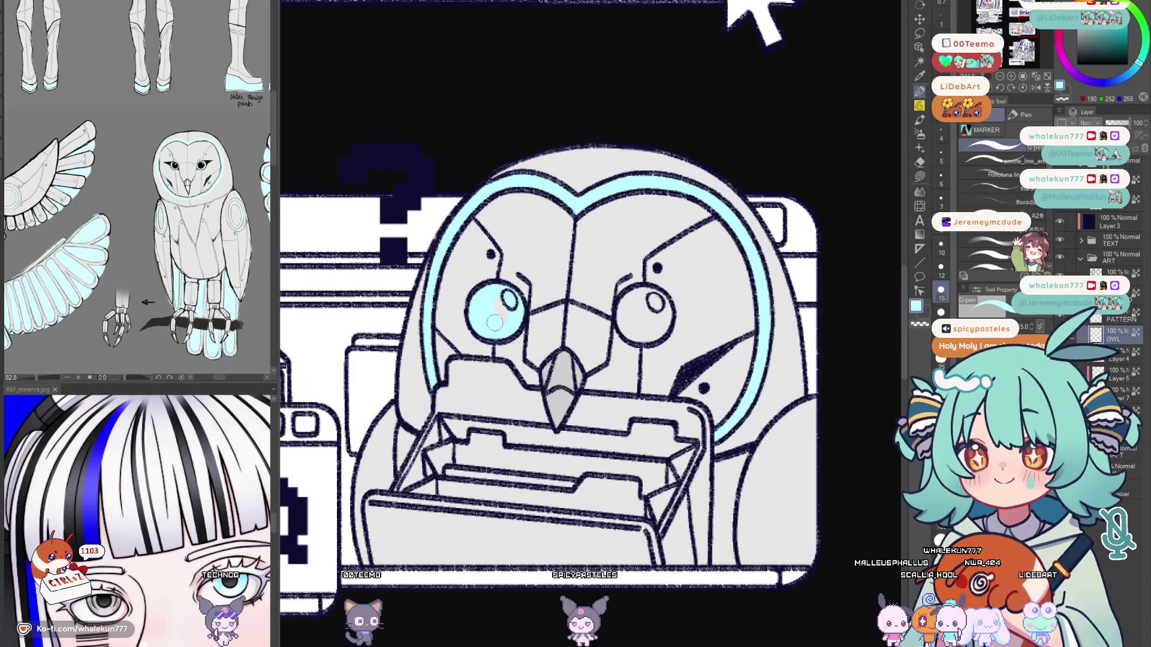
click(504, 313)
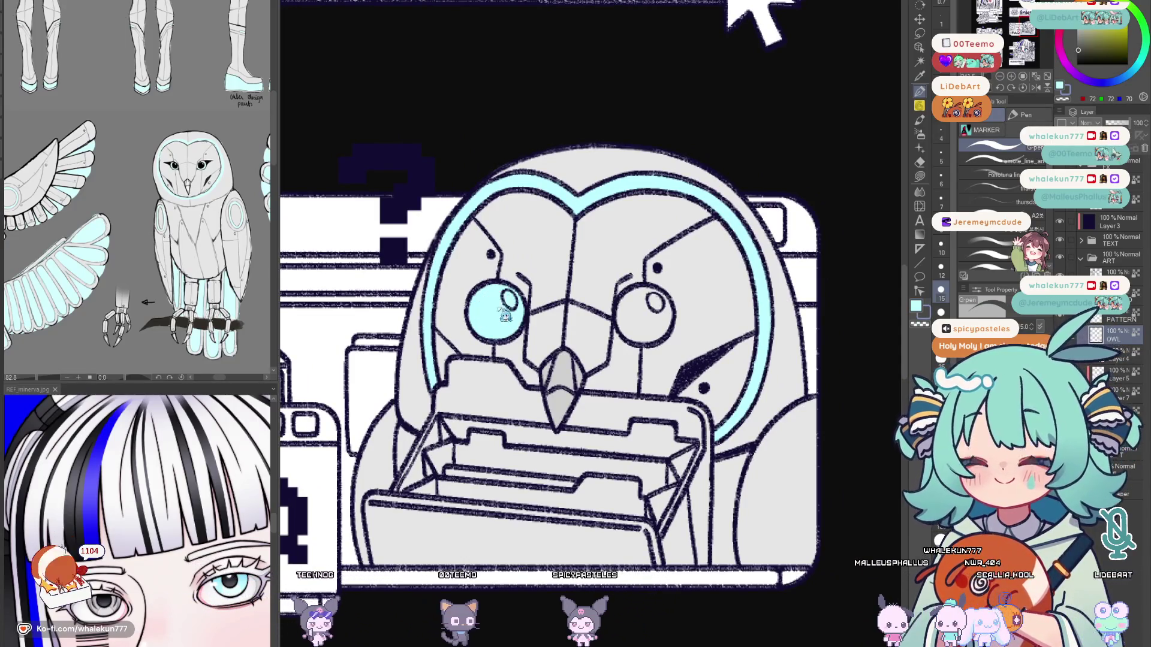
click(493, 304)
click(487, 311)
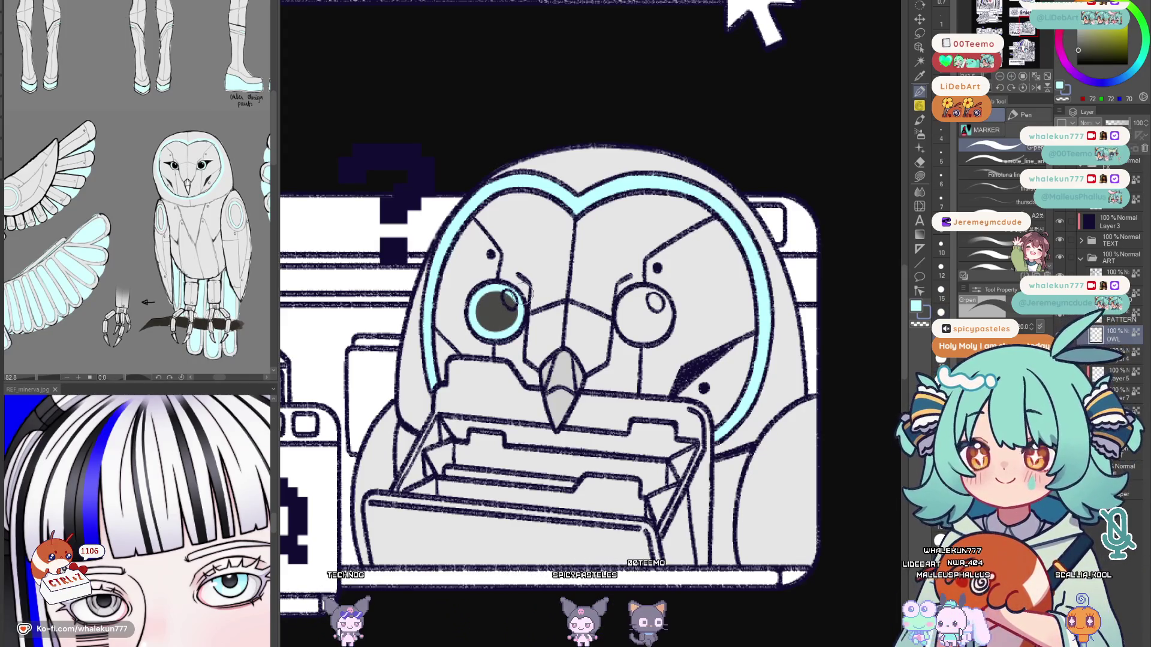
click(646, 311)
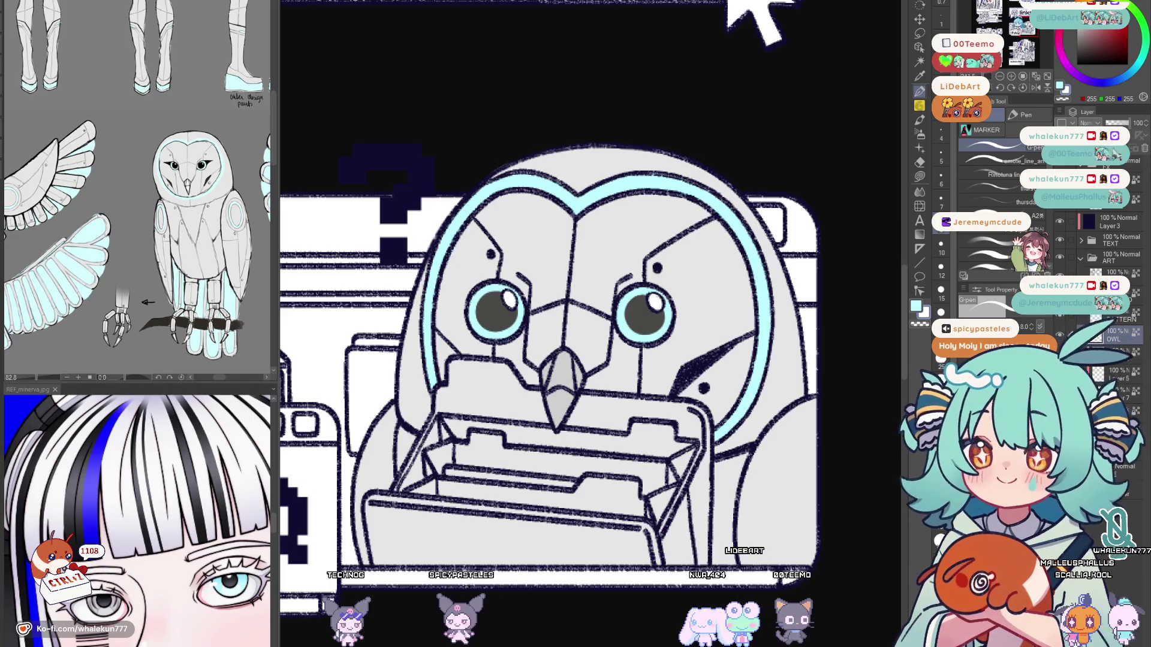
scroll(696, 226, down, 3)
drag(696, 227, 566, 283)
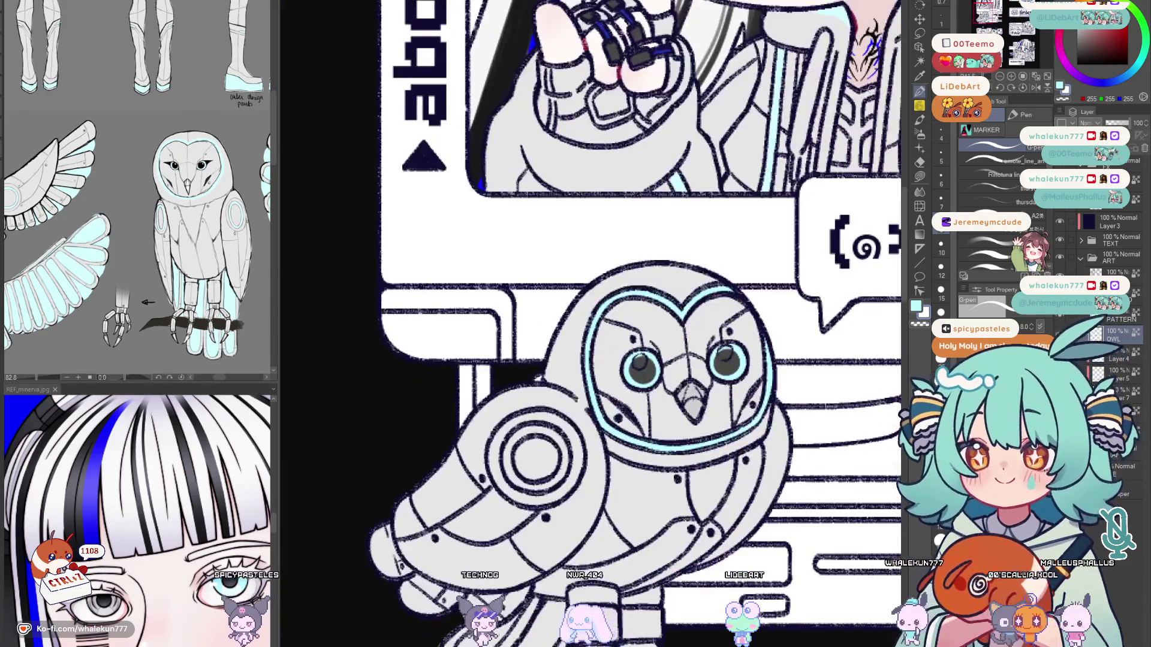
Enable the Symmetrical ruler and eyedrop the owl's dark line colour for the pencil.
drag(726, 350, 627, 351)
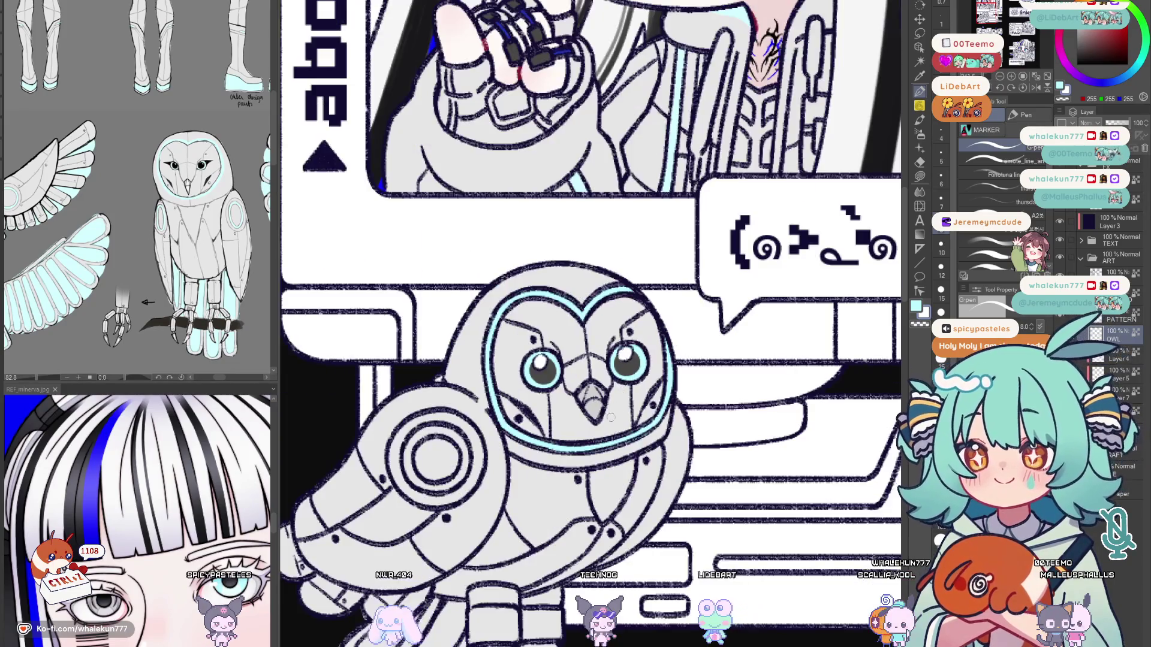
drag(628, 384, 604, 317)
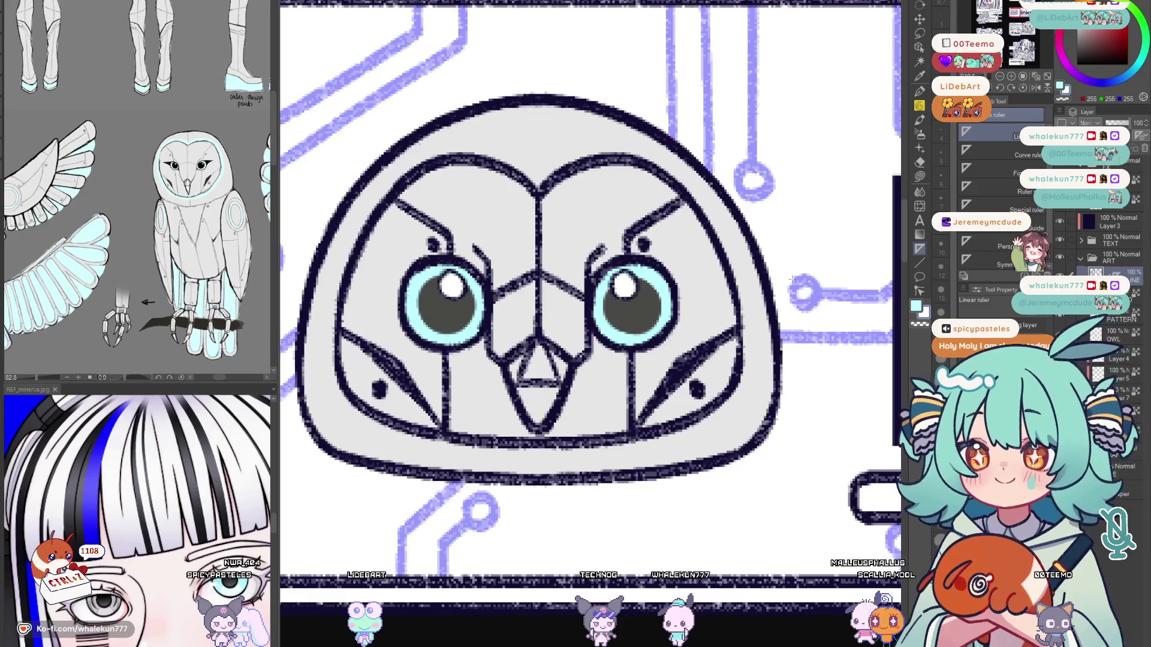
click(989, 261)
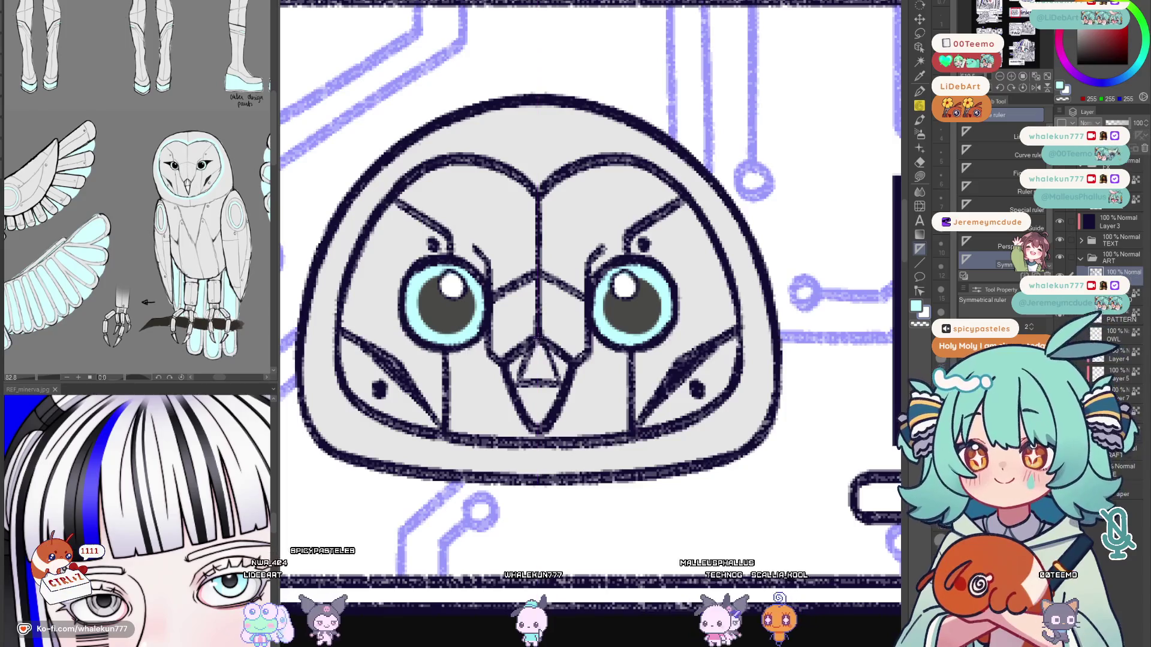
key(p)
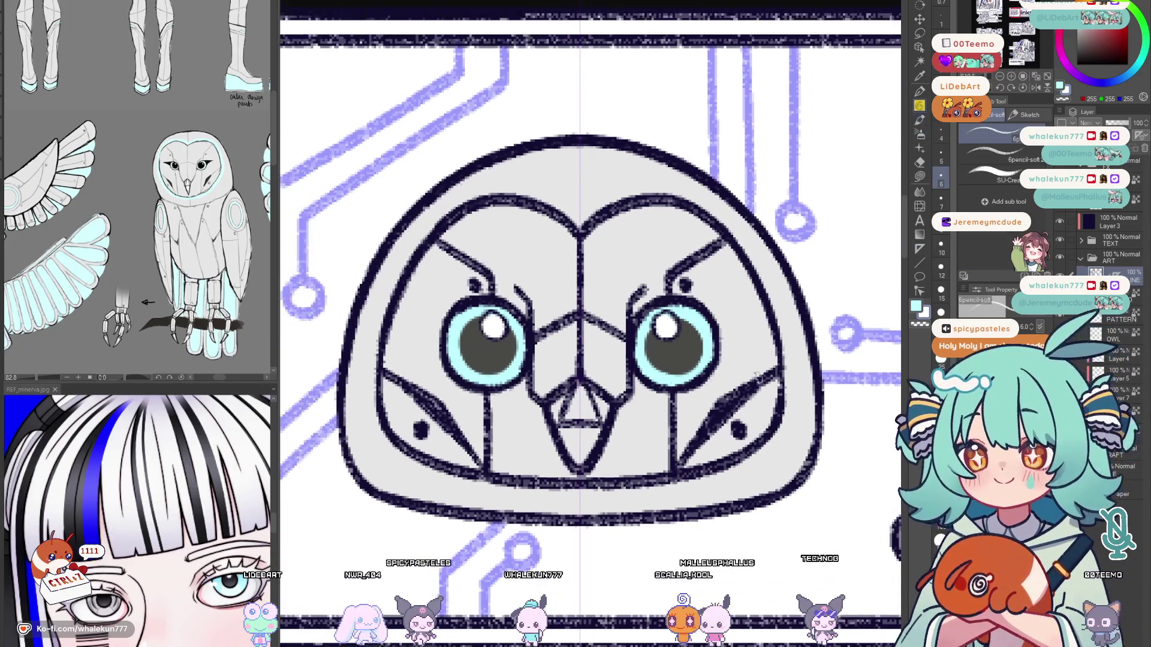
alt+click(672, 259)
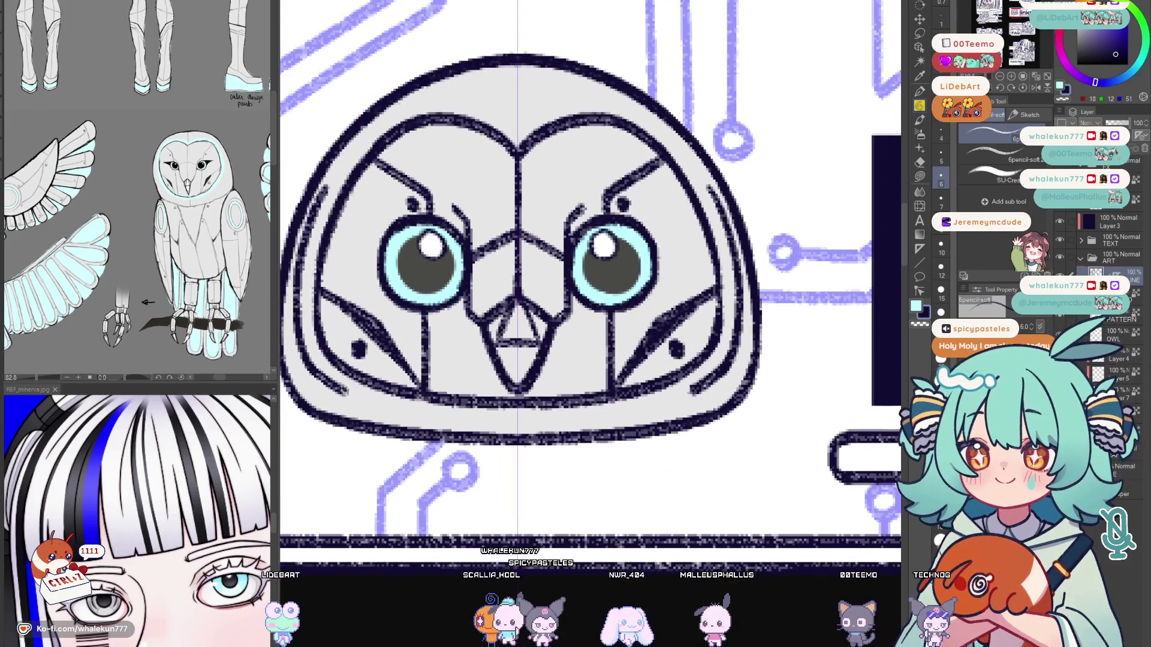
Draw a mirrored stroke on the links owl's lower face, undoing two unwanted arcs.
mouse_move(305, 357)
mouse_down()
mouse_move(316, 379)
mouse_move(391, 413)
mouse_move(539, 430)
mouse_up()
drag(456, 214, 631, 353)
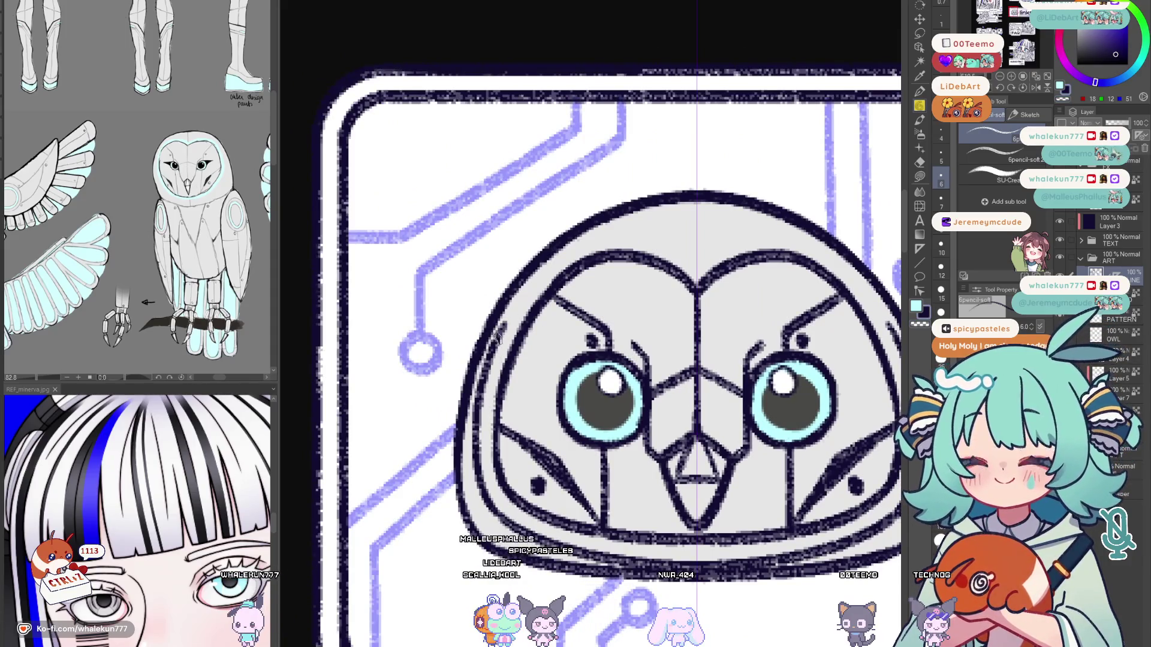
key(ctrl+z)
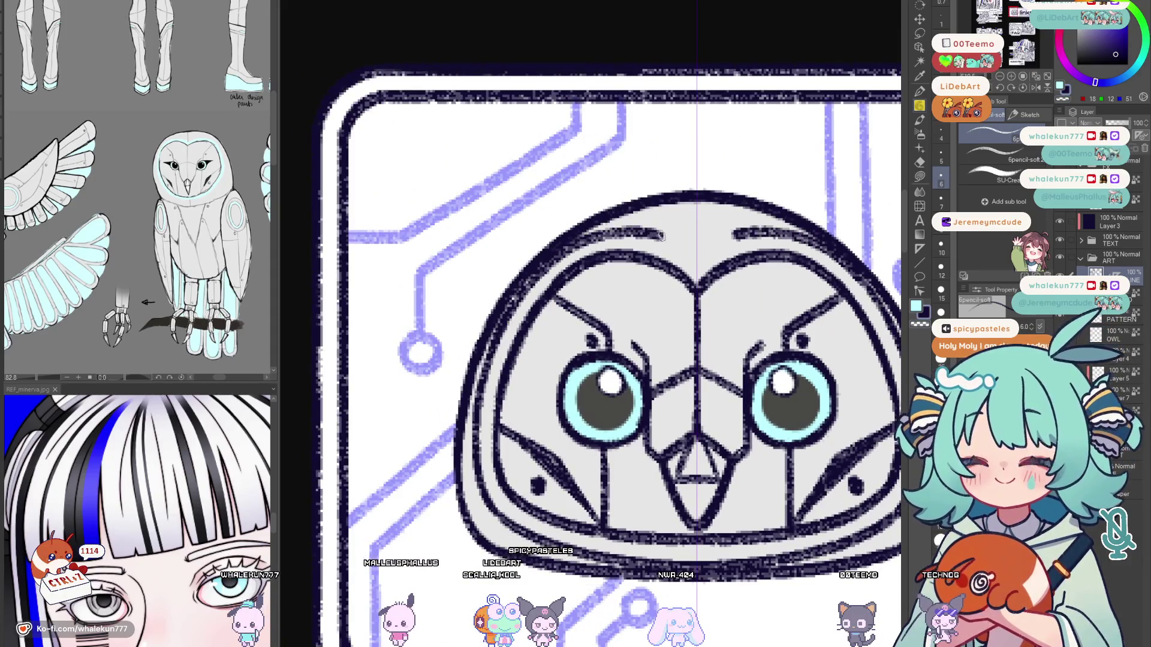
key(ctrl+z)
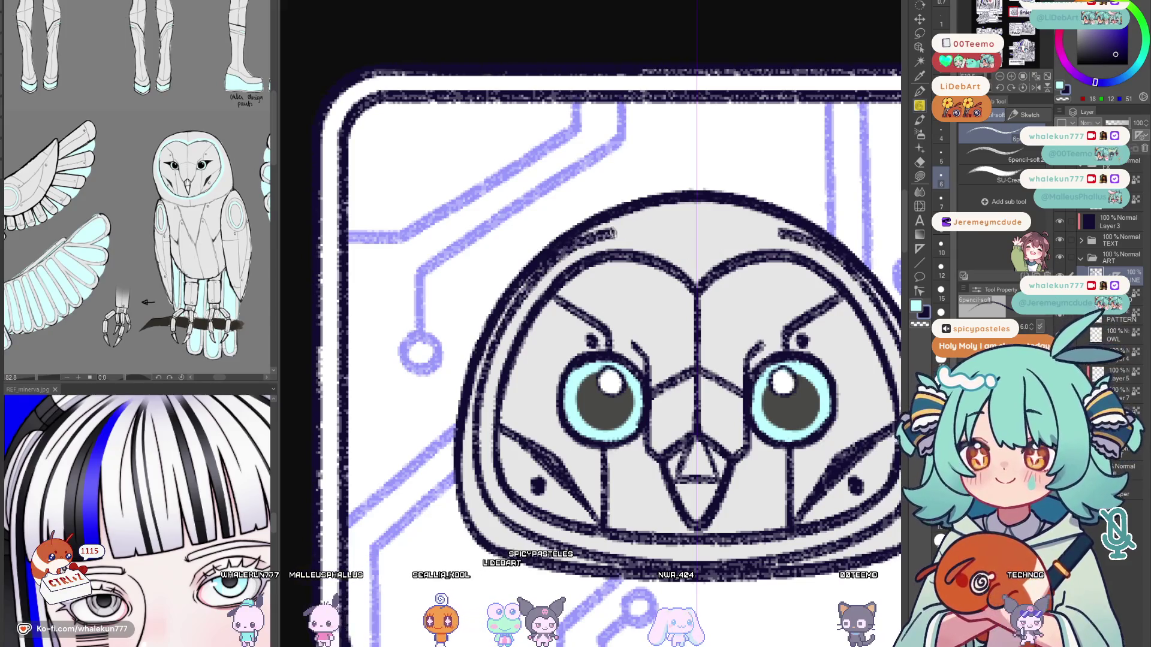
mouse_move(708, 267)
mouse_down()
mouse_move(645, 257)
mouse_move(655, 287)
mouse_up()
scroll(652, 287, down, 1)
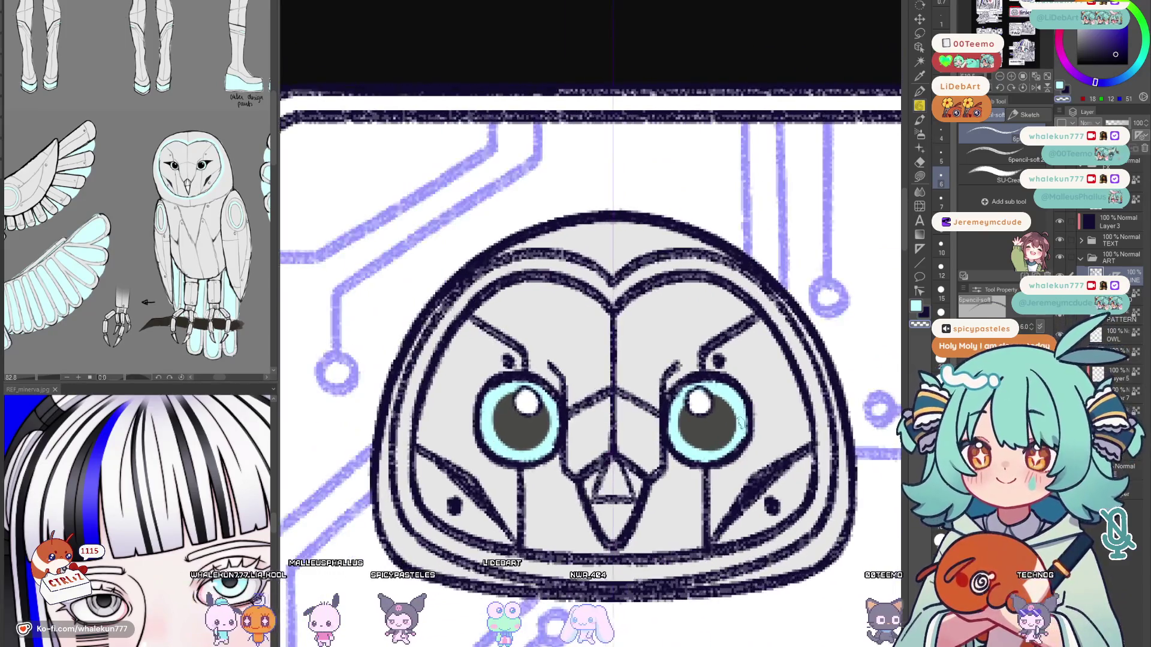
scroll(652, 286, down, 4)
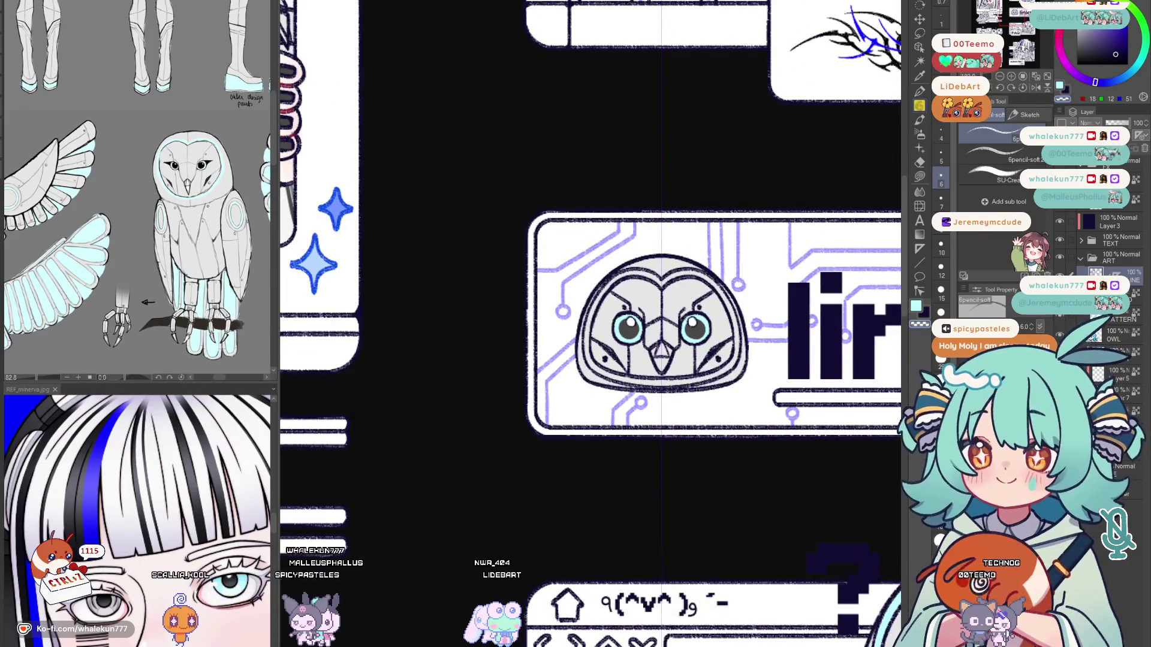
scroll(771, 542, down, 2)
scroll(772, 542, down, 1)
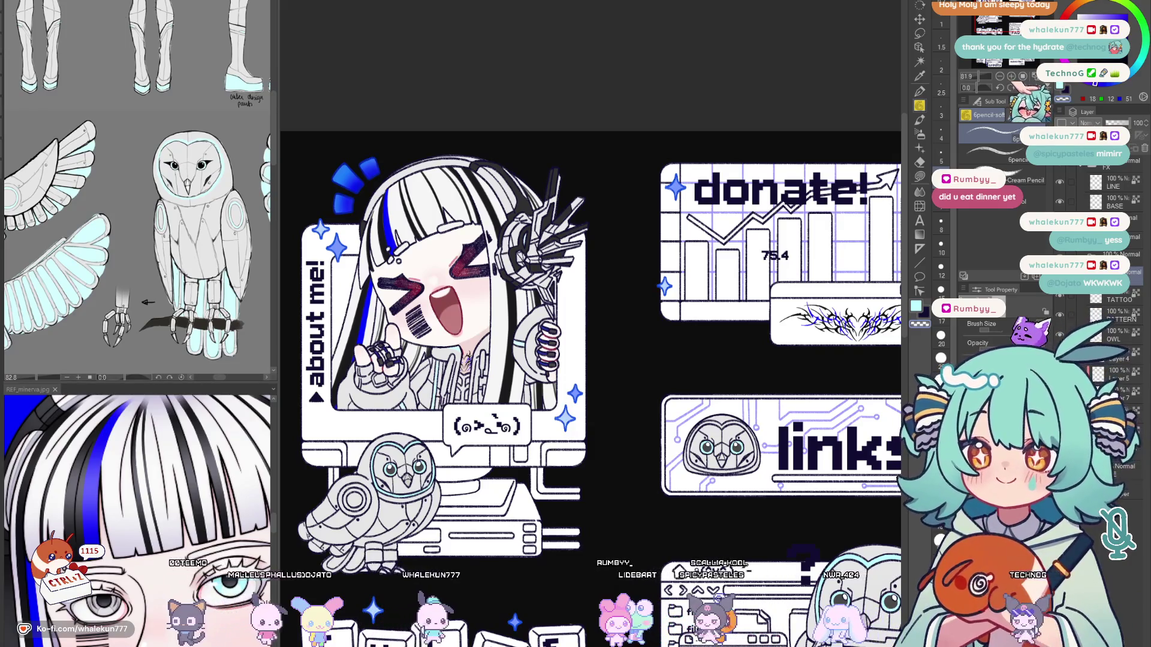
Select the OWL layer and switch to the Marker brush for cyan accents.
key(g)
scroll(773, 396, down, 3)
scroll(774, 395, down, 2)
scroll(832, 283, up, 2)
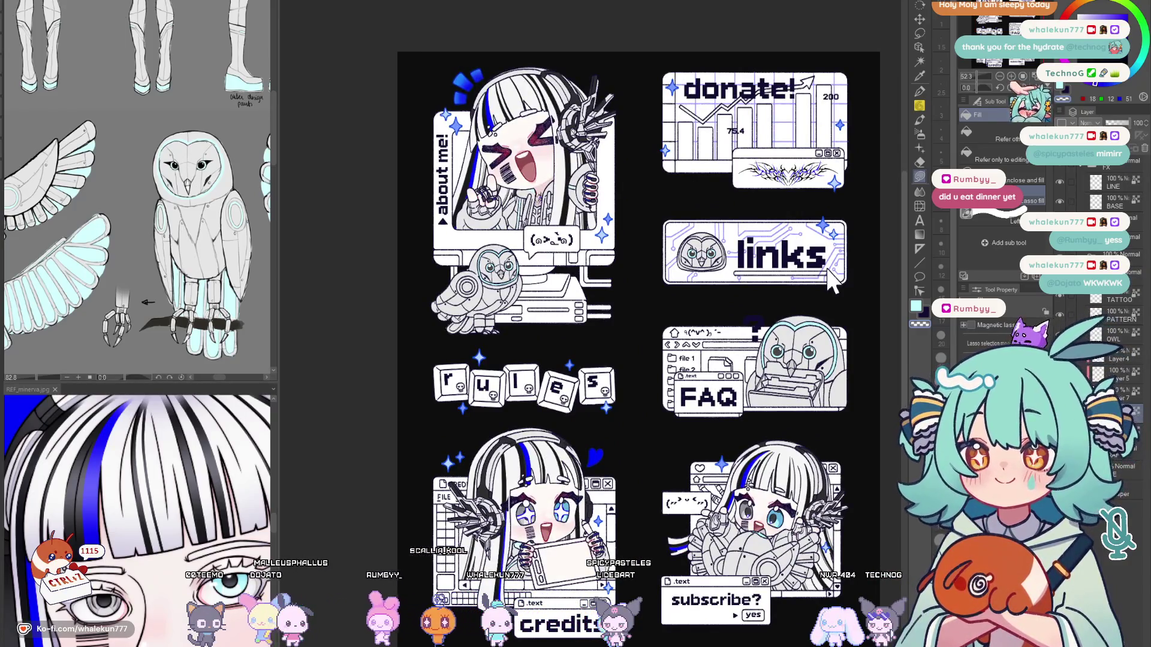
drag(831, 284, 832, 232)
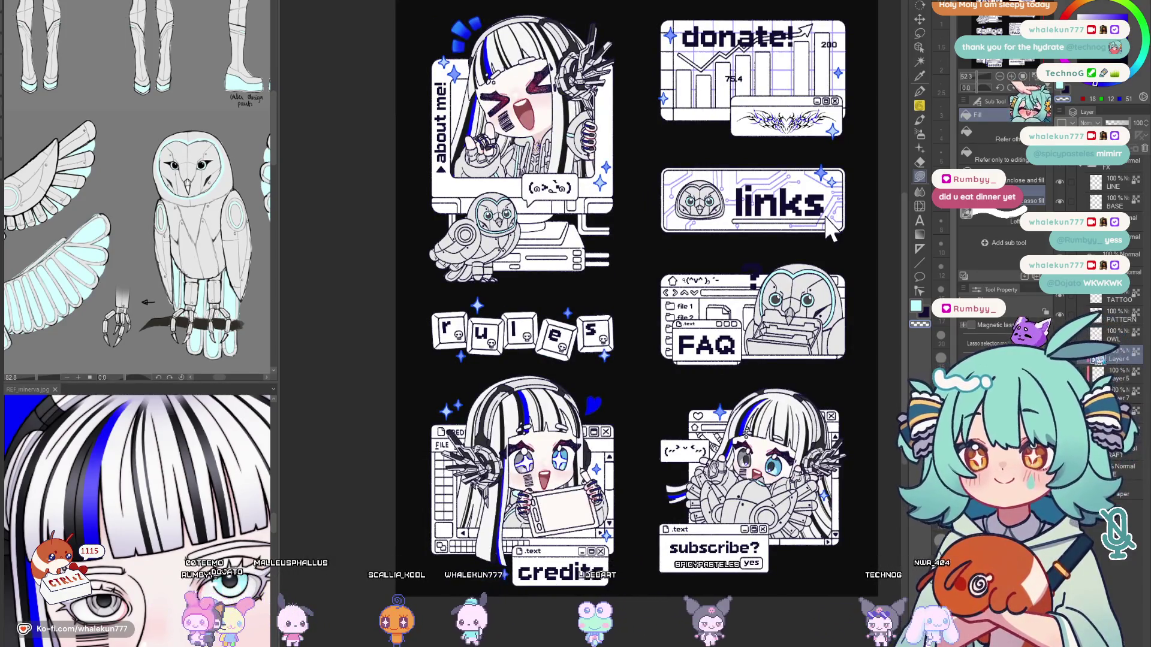
key(alt+])
key(alt+])
key(b)
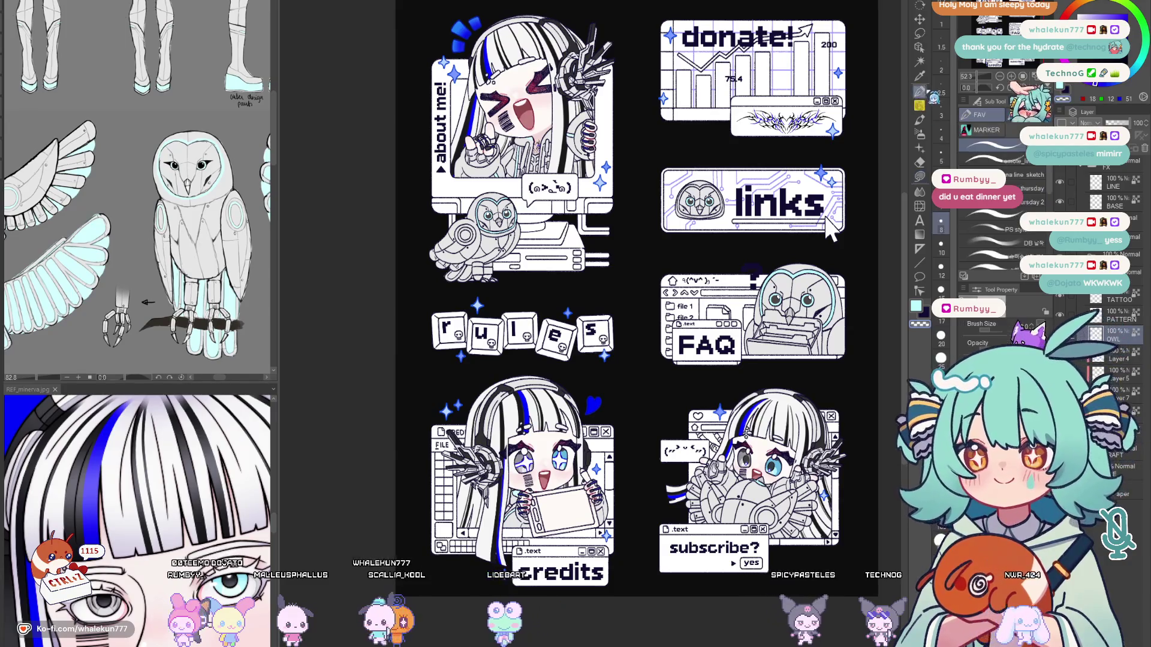
scroll(657, 333, up, 5)
scroll(656, 334, up, 2)
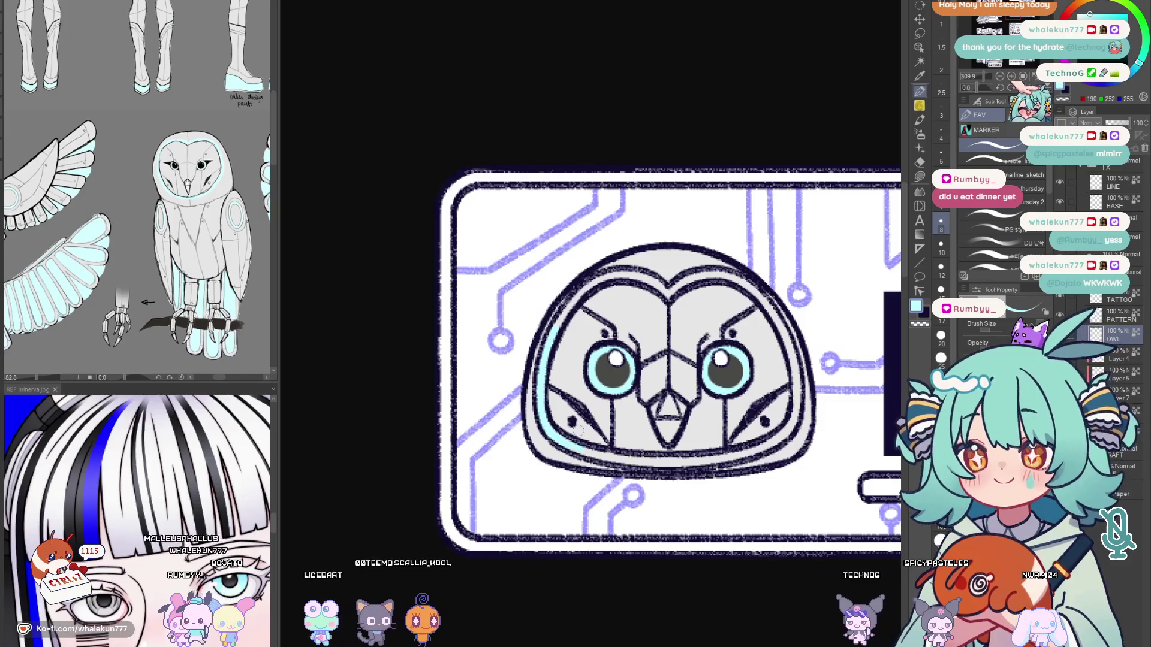
Stroke cyan along the owl face's bottom, upper-left and upper-right inner edges.
drag(557, 441, 719, 460)
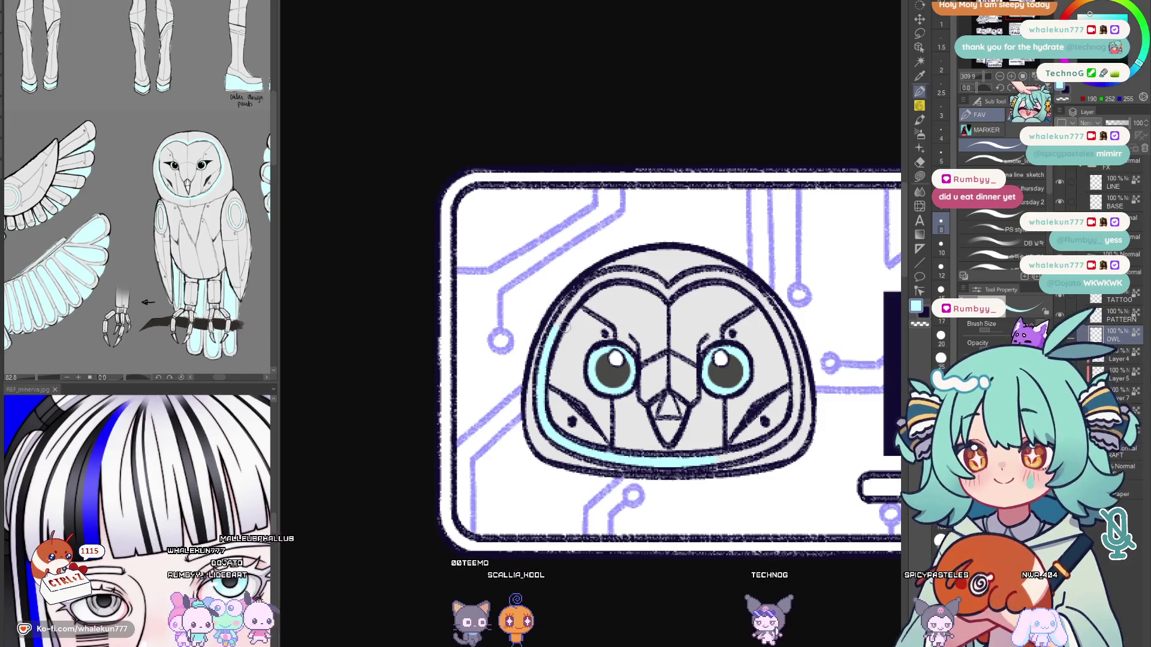
drag(544, 360, 670, 288)
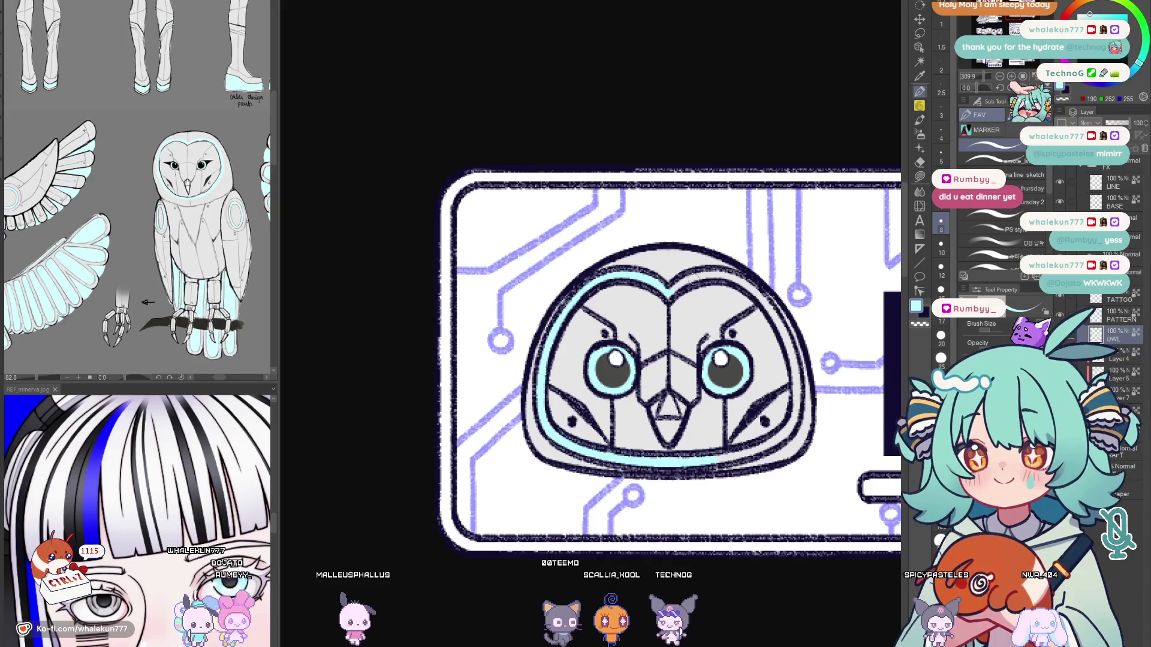
drag(673, 290, 774, 302)
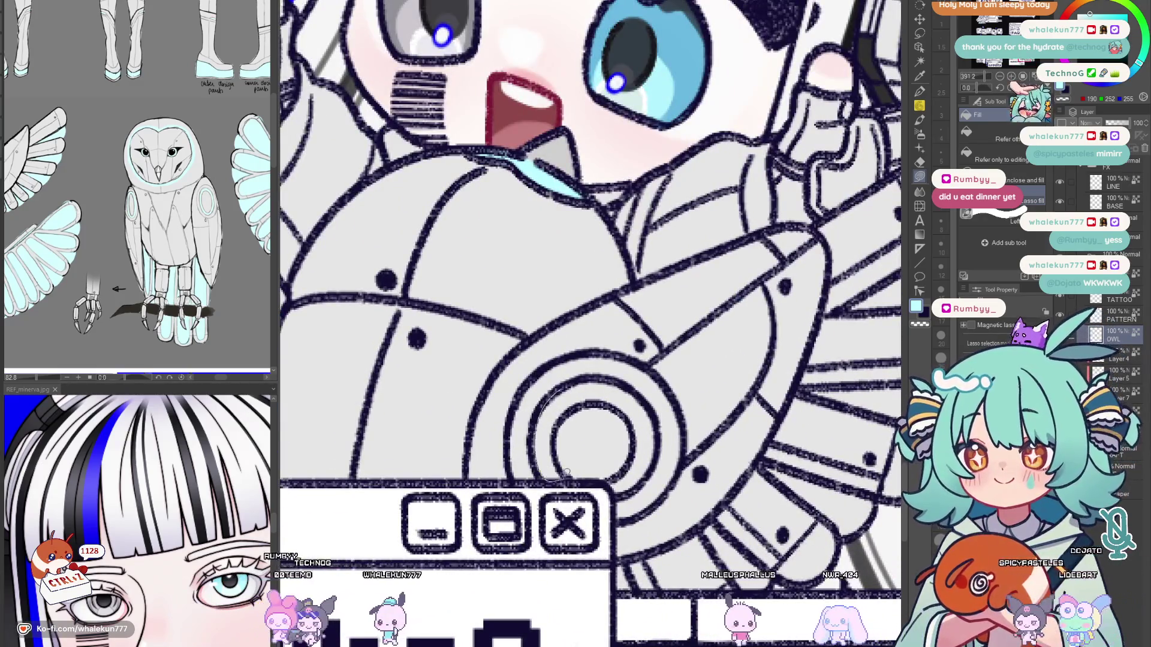
Lasso-fill cyan into the owl's ring segments and the gaps of the chibi's robot hand.
drag(537, 453, 555, 474)
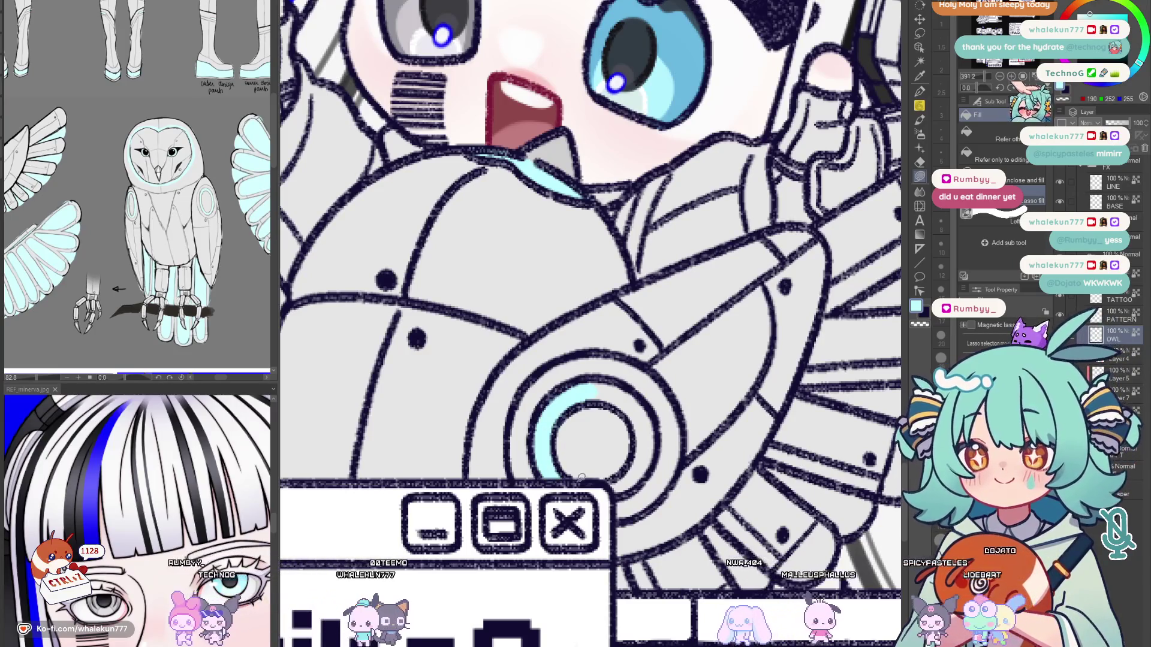
drag(657, 423, 634, 473)
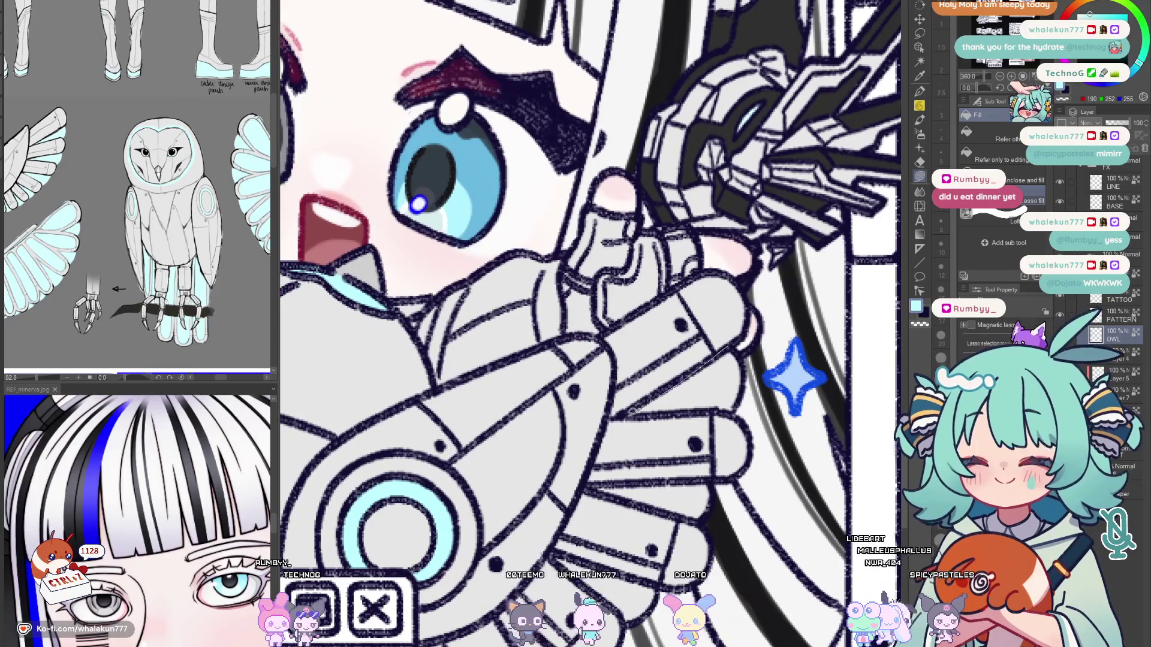
drag(632, 410, 734, 356)
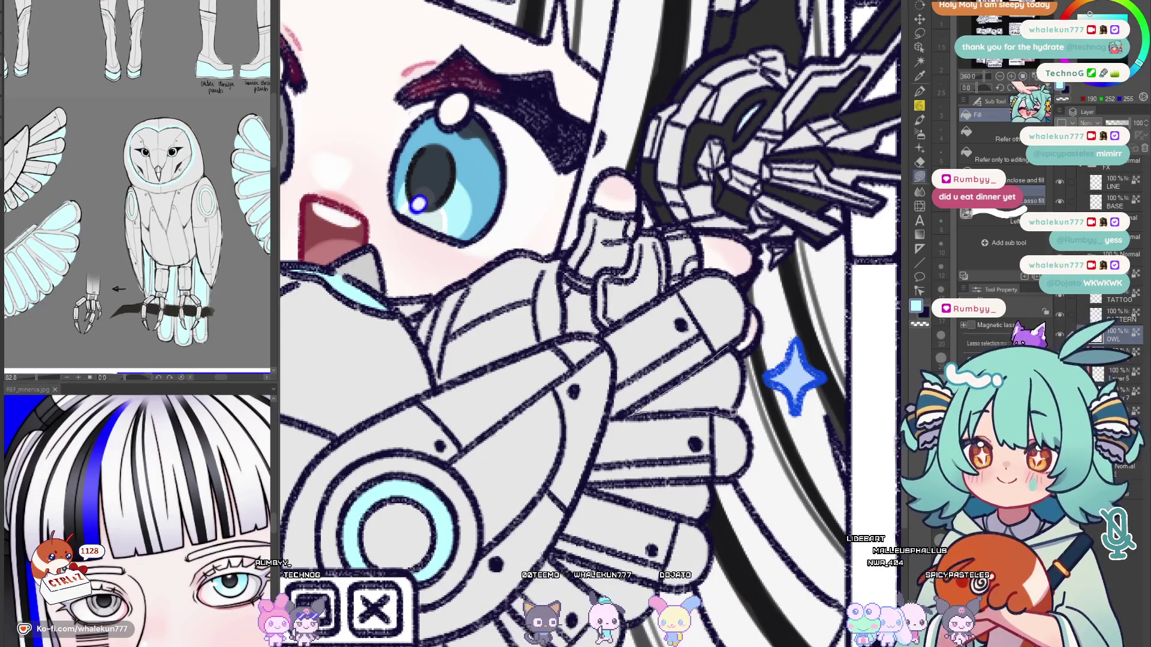
drag(706, 406, 772, 448)
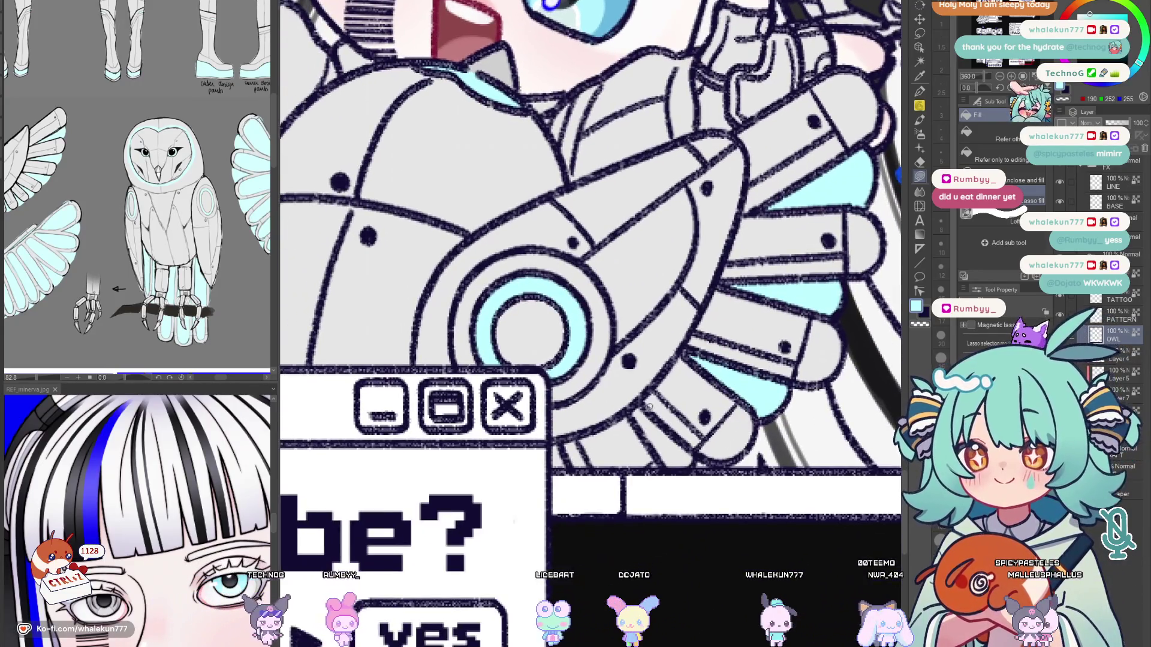
drag(636, 414, 696, 456)
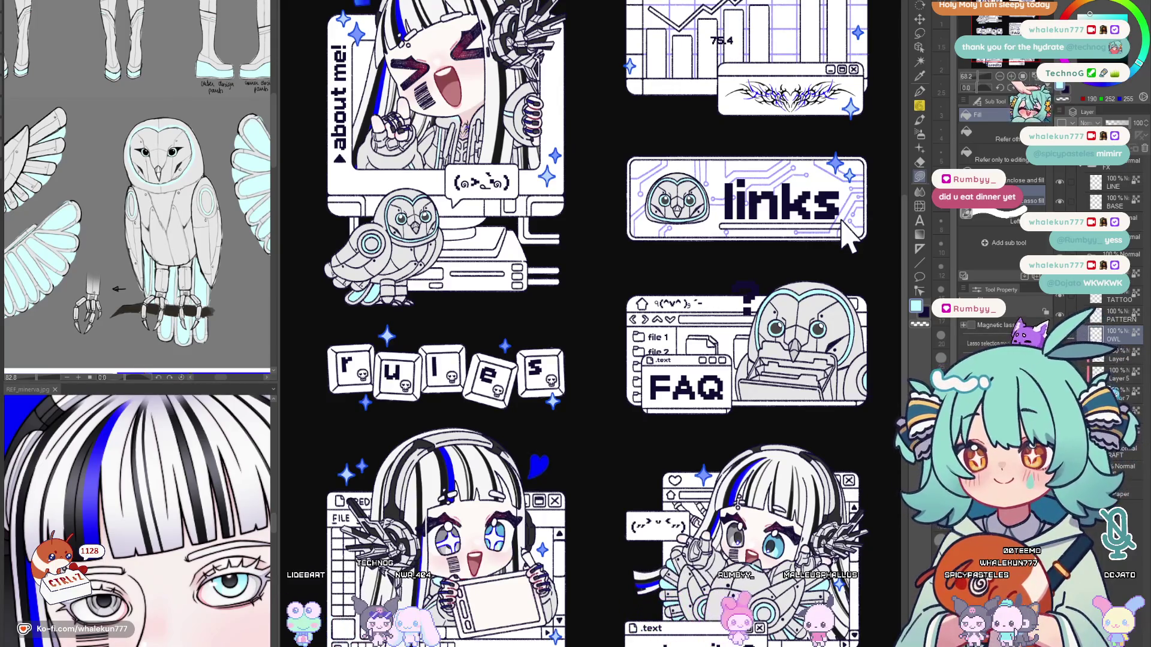
key(ctrl+0)
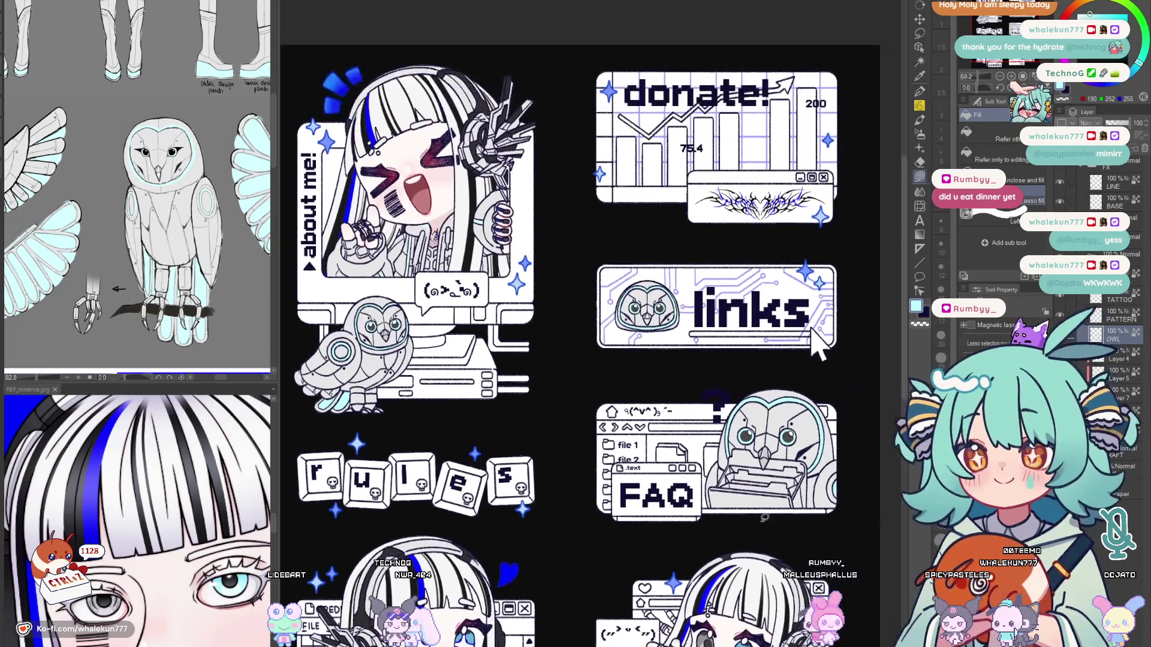
key(h)
key(h)
scroll(793, 343, down, 3)
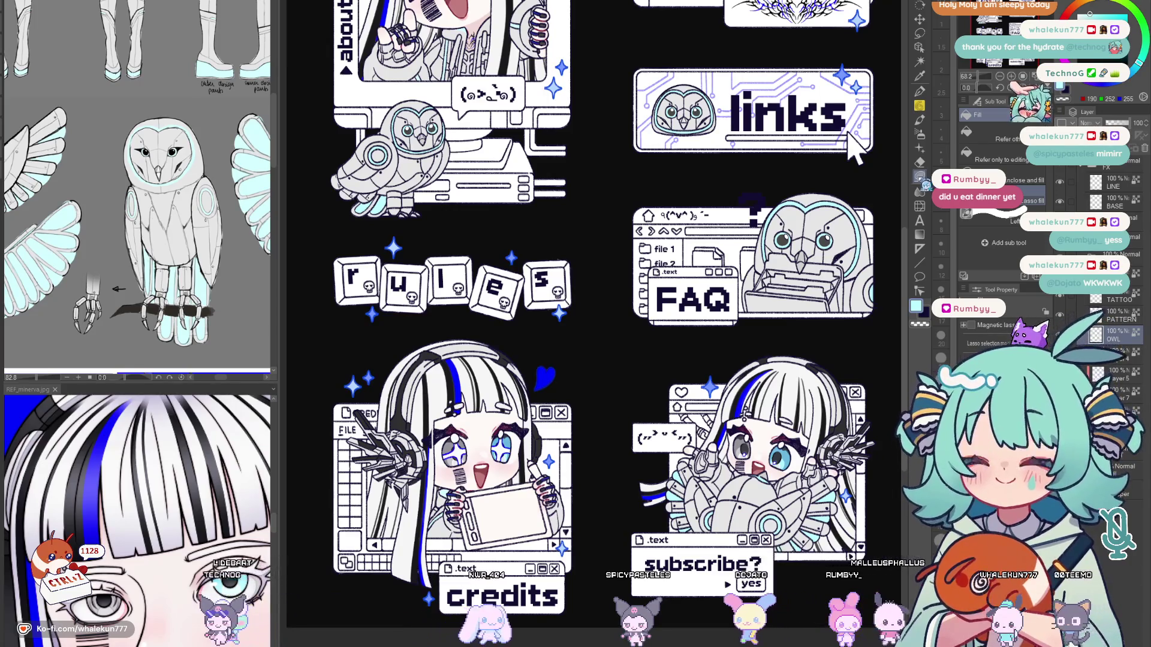
drag(855, 148, 841, 256)
scroll(842, 256, down, 3)
scroll(792, 270, up, 2)
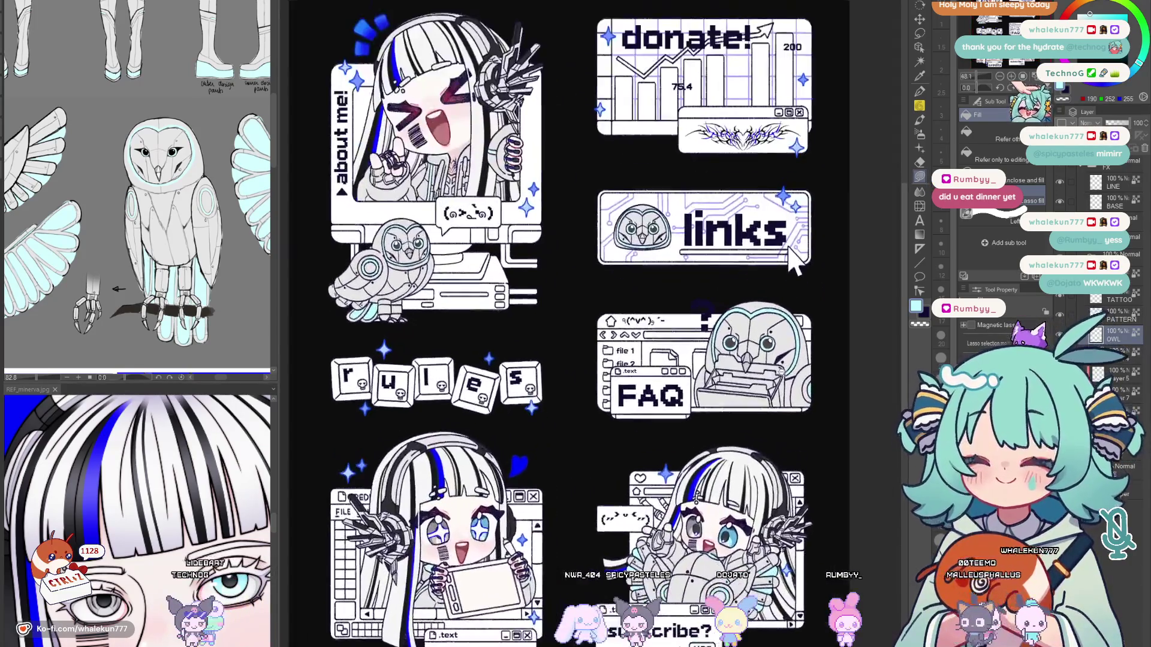
scroll(807, 265, down, 2)
scroll(806, 259, up, 2)
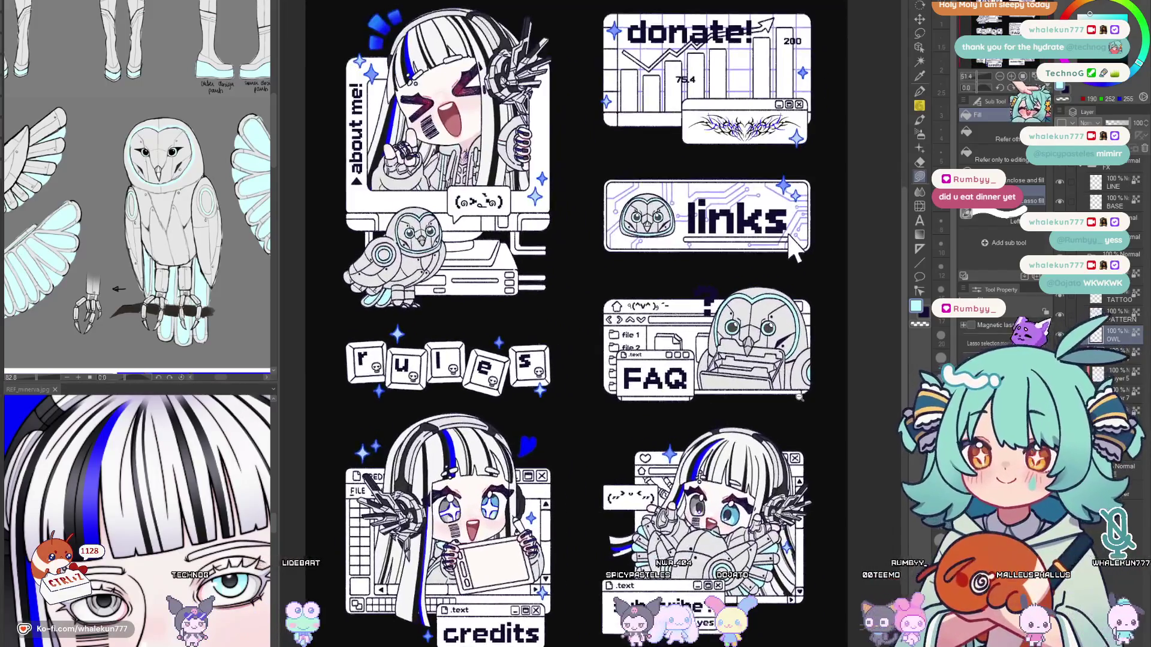
key(h)
key(h)
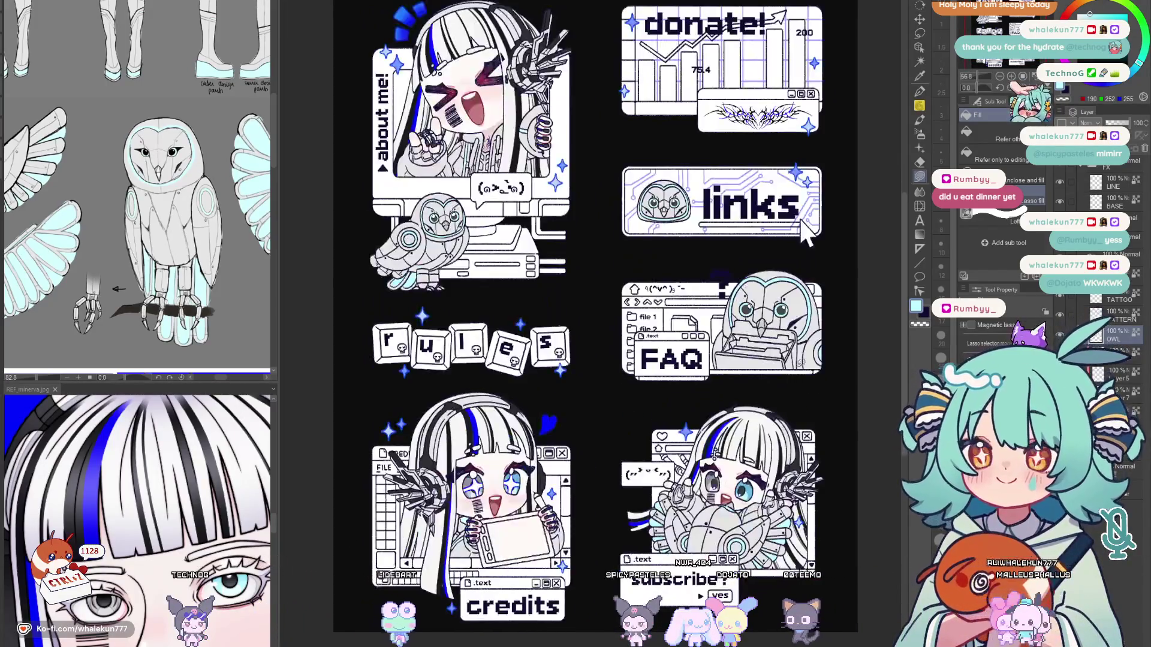